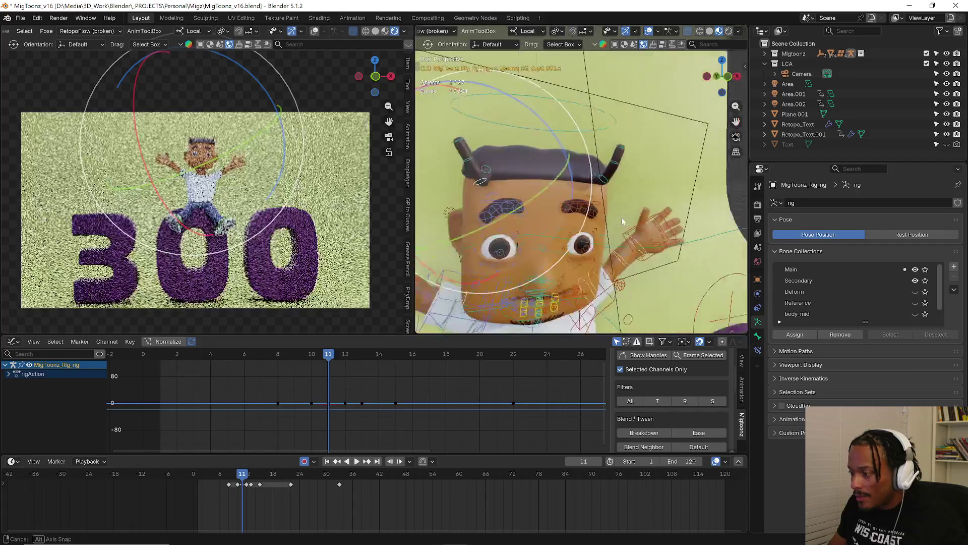
Reposition the selected hair bone with two grab moves to reshape the strand.
key("g")
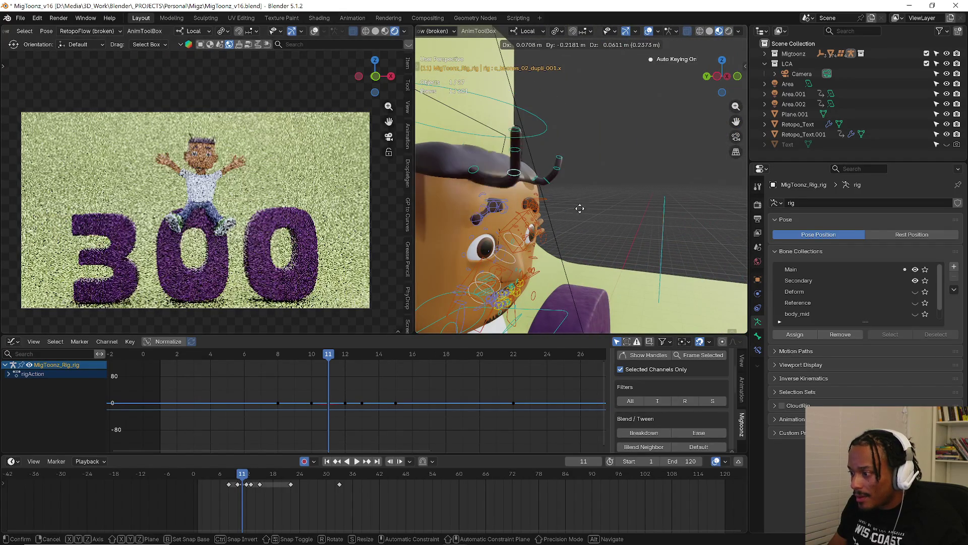
left_click(535, 218)
mouse_move(535, 218)
middle_mouse_down()
mouse_move(523, 201)
mouse_move(622, 214)
middle_mouse_up()
key("g")
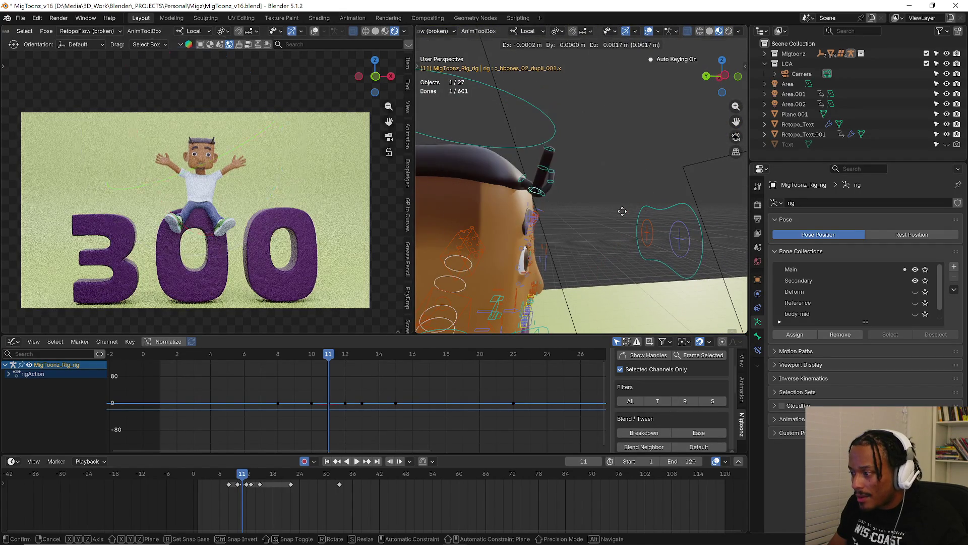
left_click(623, 211)
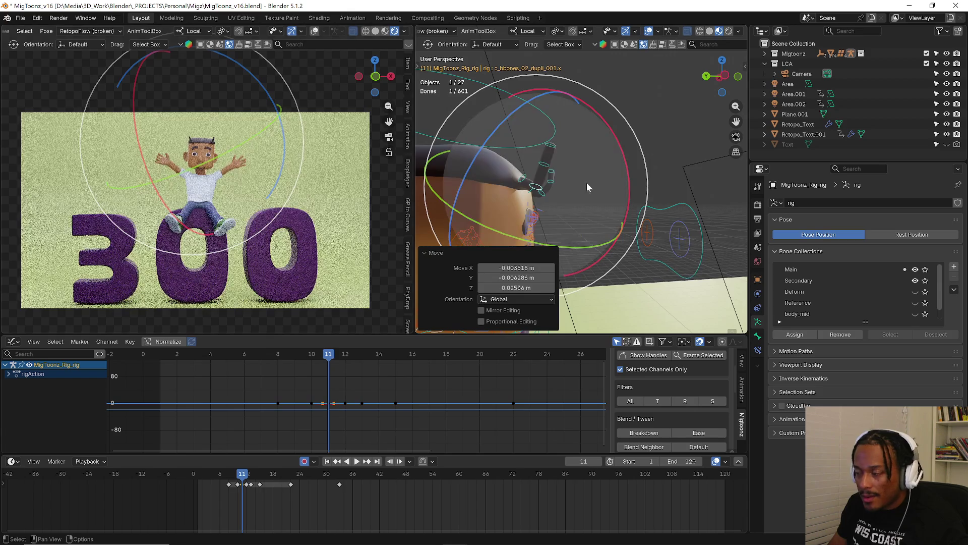
Rotate the next hair strand bone and key it at frame 11.
left_click(586, 182)
key("r")
left_click(590, 192)
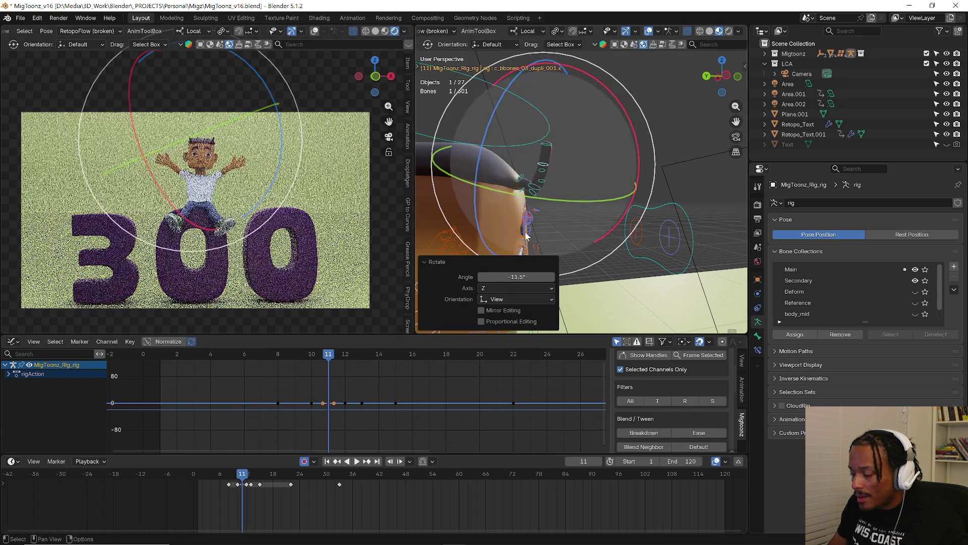
left_click_drag(249, 476, 247, 477)
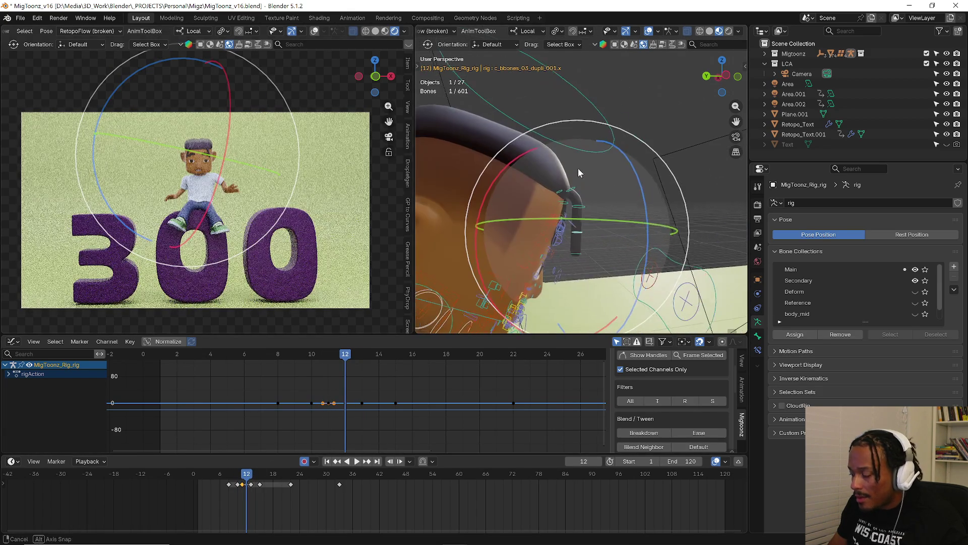
Select hair bones c_bbones_03.x and c_bbones_02.x and delete their keys near frame 12.
left_click(581, 210)
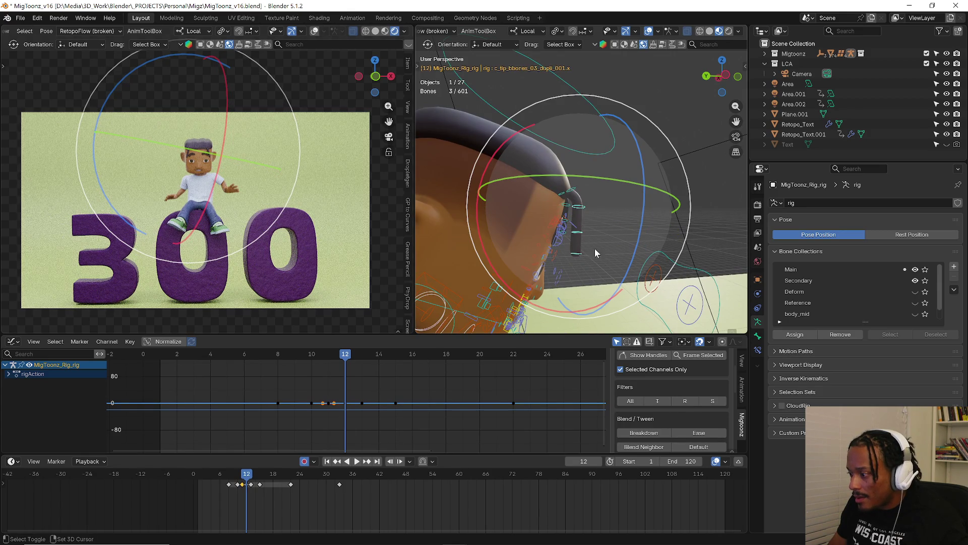
middle_click_drag(595, 248, 597, 240)
left_click(602, 225)
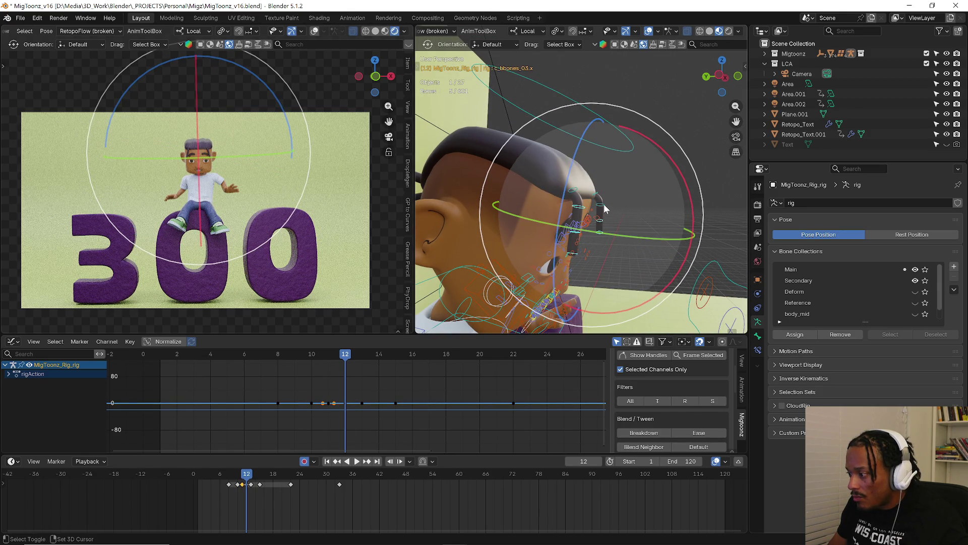
left_click(605, 209, "shift")
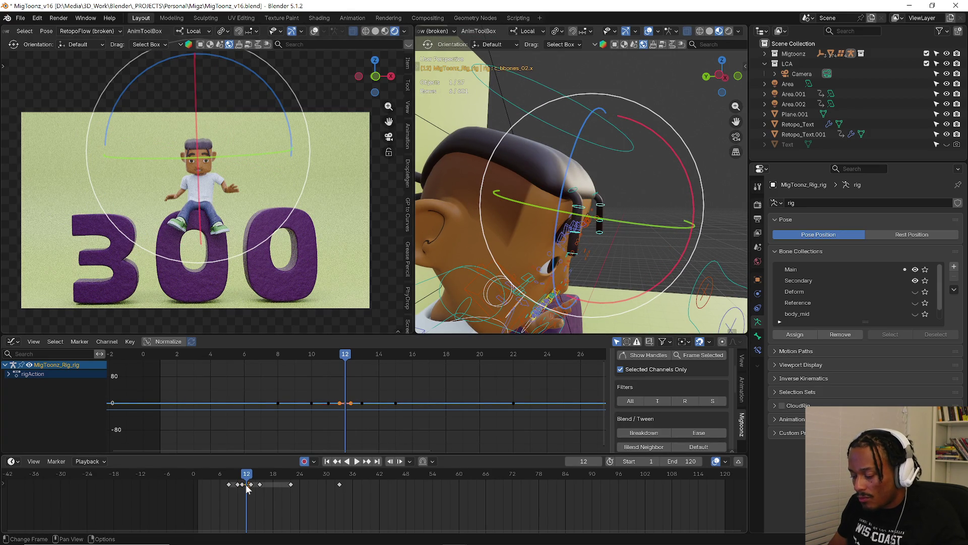
key("Delete")
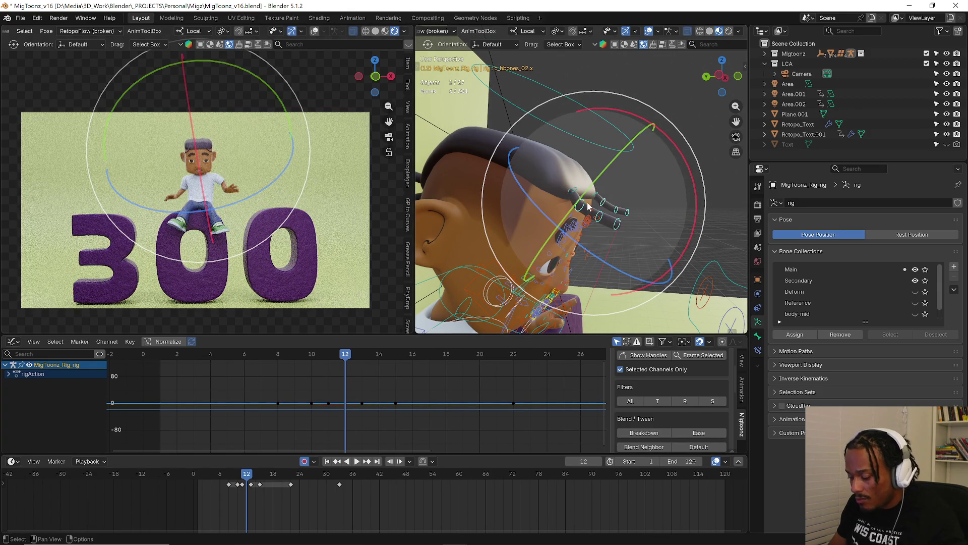
Rotate the two hair bones -7.75° about Z at frame 12 and scrub to review.
left_click_drag(705, 237, 706, 216)
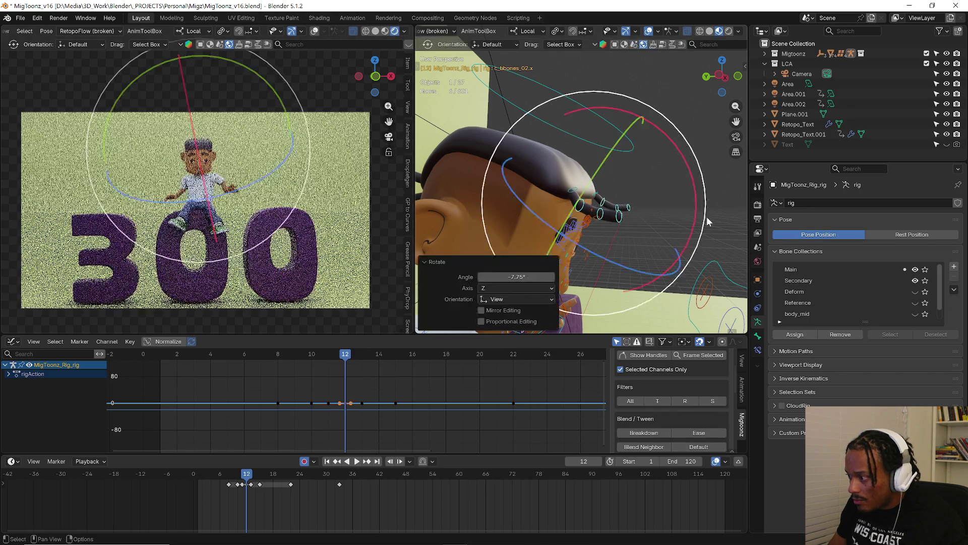
mouse_move(246, 476)
left_mouse_down()
mouse_move(231, 479)
mouse_move(246, 483)
left_mouse_up()
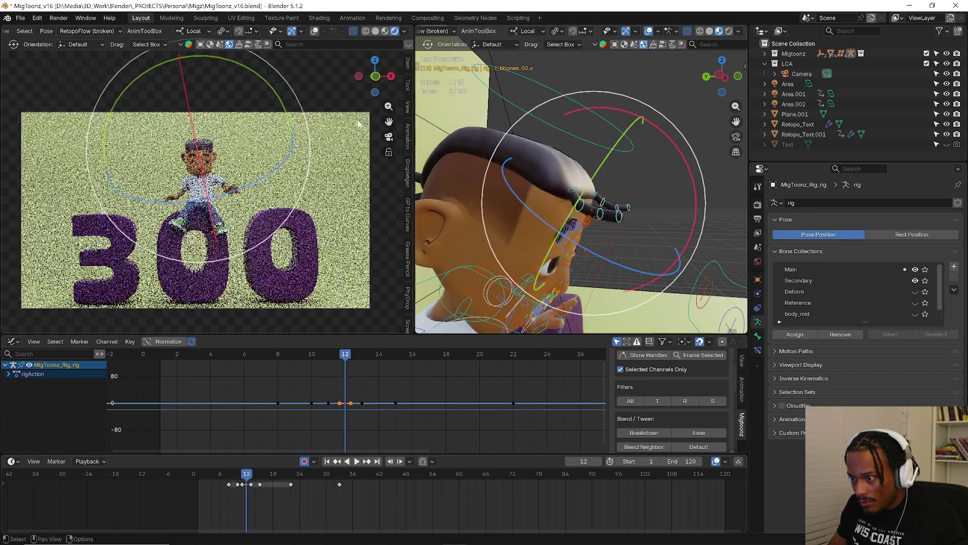
scroll(176, 140, "up", 5)
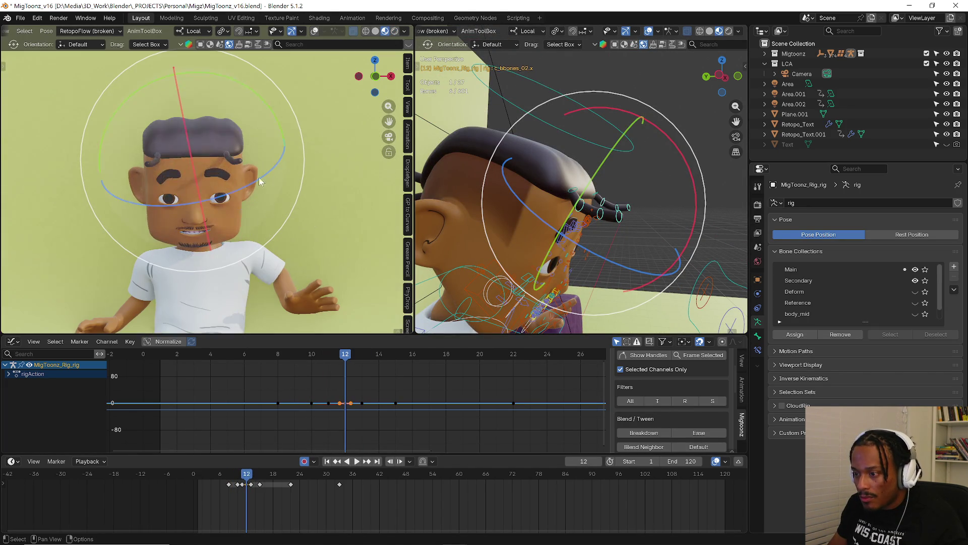
Tilt the head down, key it at frame 18, and scrub frames 15–22.
mouse_move(246, 476)
left_mouse_down()
mouse_move(234, 476)
mouse_move(273, 477)
left_mouse_up()
middle_click_drag(681, 163, 595, 168)
key("r")
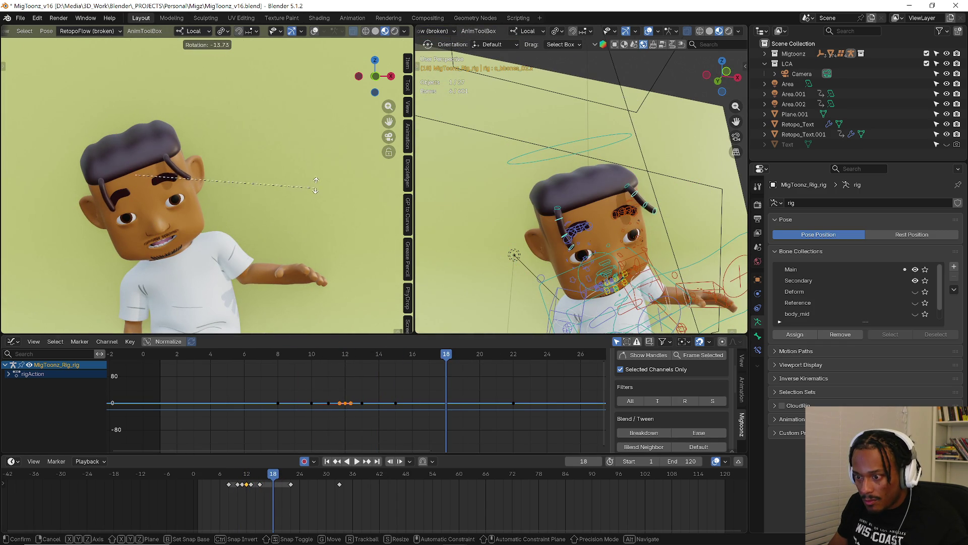
left_click(316, 185)
mouse_move(257, 473)
left_mouse_down()
mouse_move(285, 474)
mouse_move(248, 474)
mouse_move(264, 479)
left_mouse_up()
Re-pose the head at frame 18, key a head tilt at frame 16, and play back.
key("r")
left_click(291, 292)
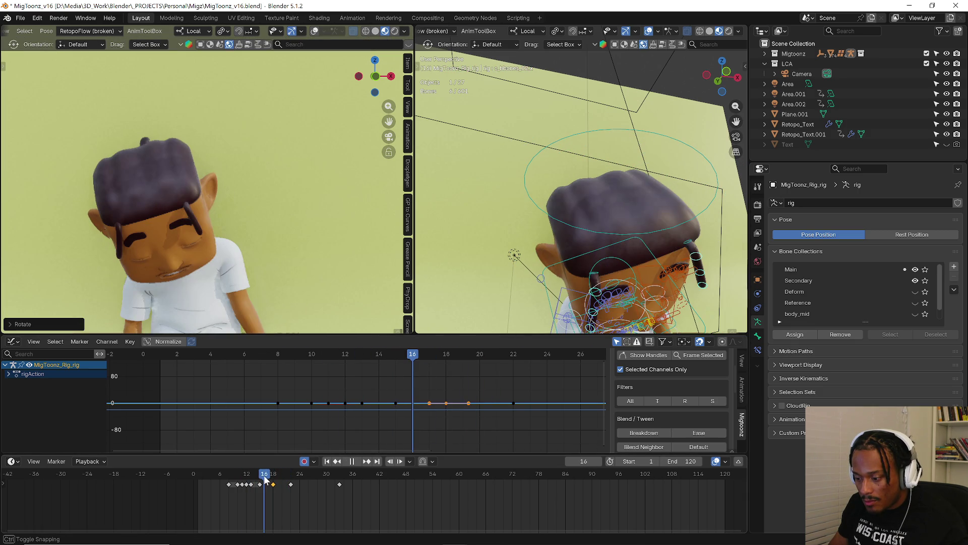
key("r")
left_click(384, 188)
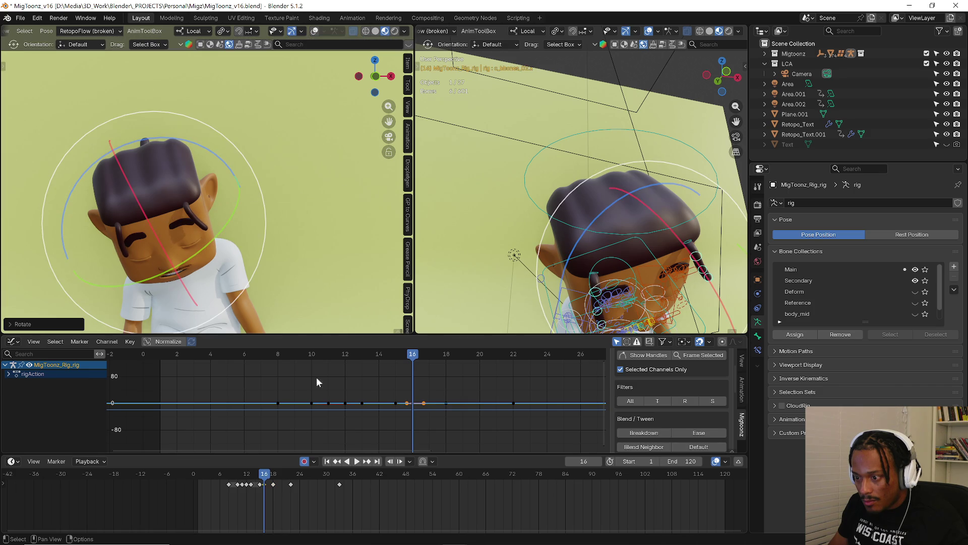
key("space")
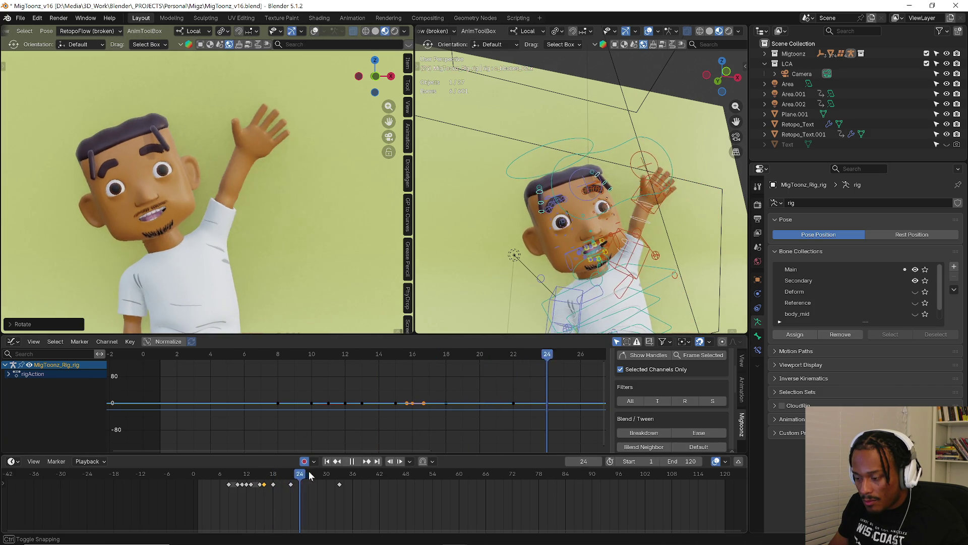
Key head rotations at frames 28 and 42 and preview the motion.
key("space")
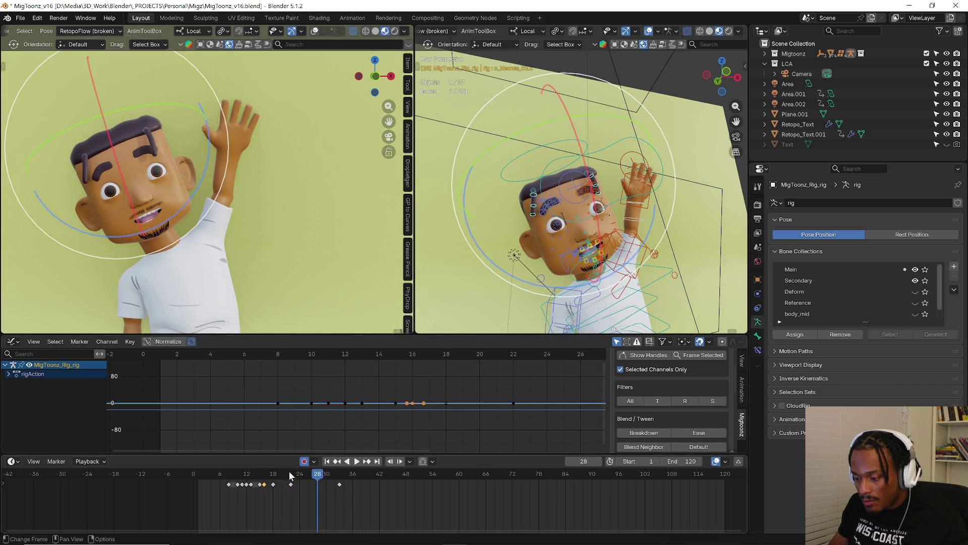
key("r")
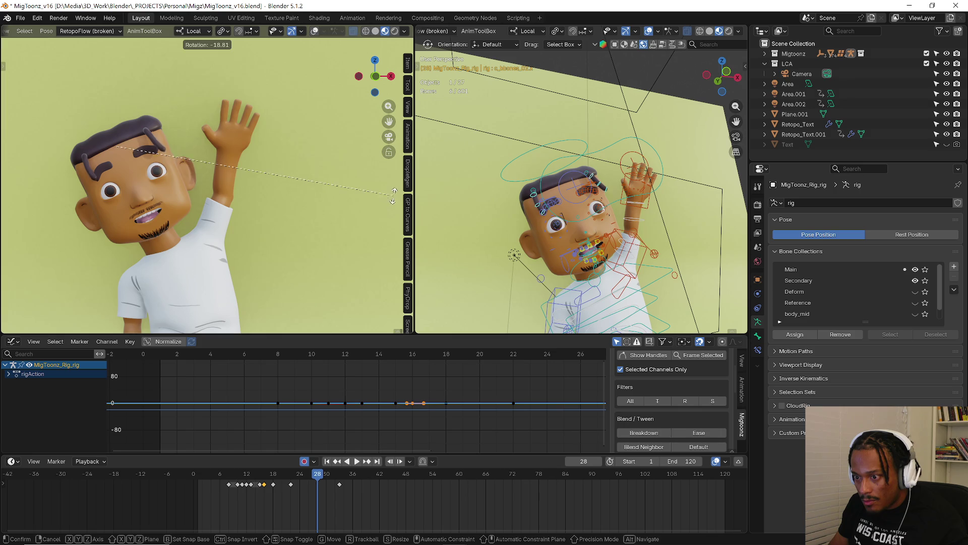
left_click(393, 196)
left_click_drag(283, 476, 379, 476)
key("r")
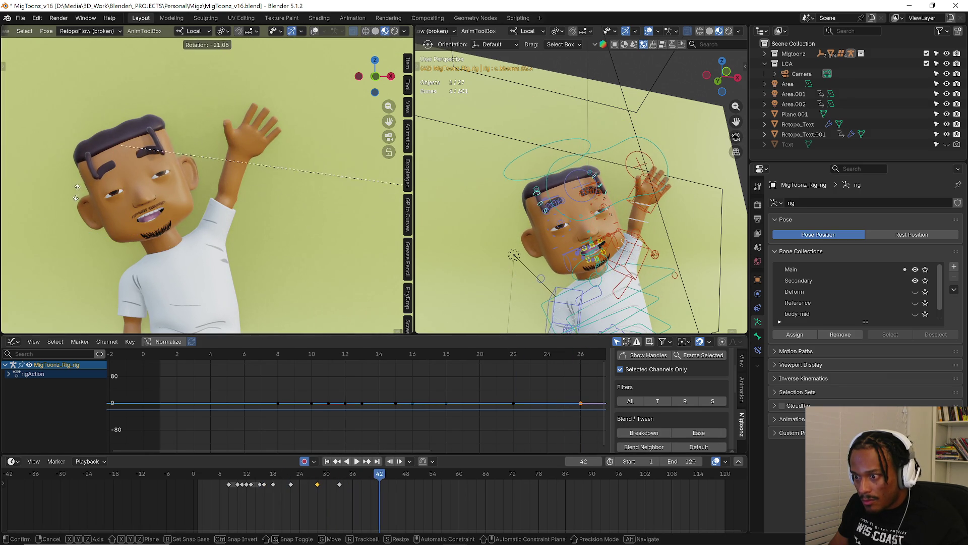
left_click(76, 192)
key("space")
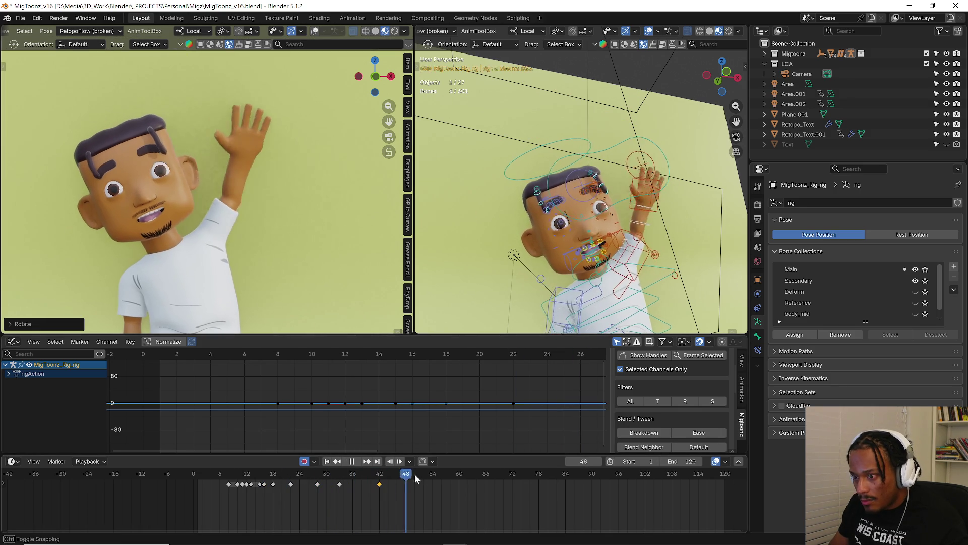
key("space")
Copy the head keys at frames 36, 42 and 56 and paste them later, toward frame 78.
mouse_move(334, 495)
left_mouse_down()
mouse_move(459, 478)
mouse_move(480, 489)
left_mouse_up()
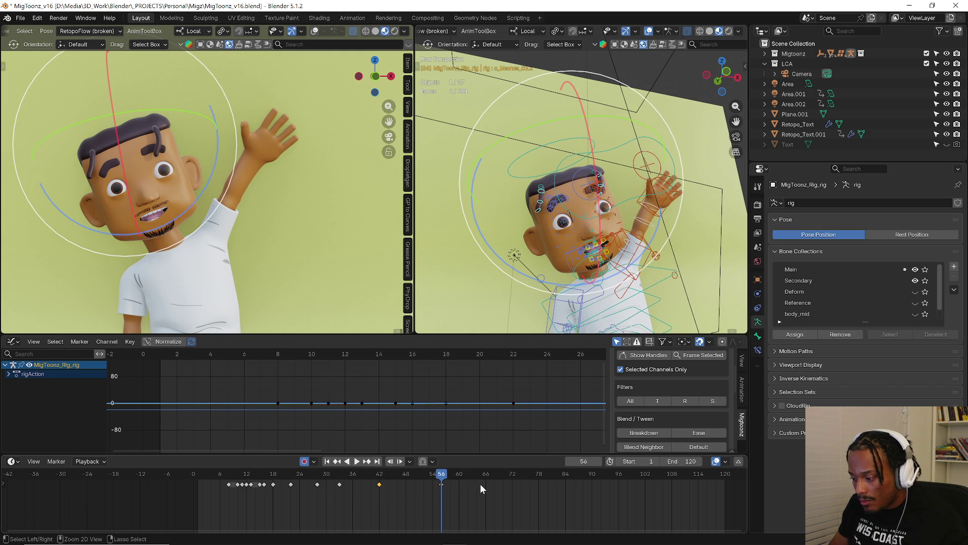
left_click(489, 476)
key("ctrl+v")
left_click(377, 474)
key("space")
key("space")
left_click(441, 484, "shift")
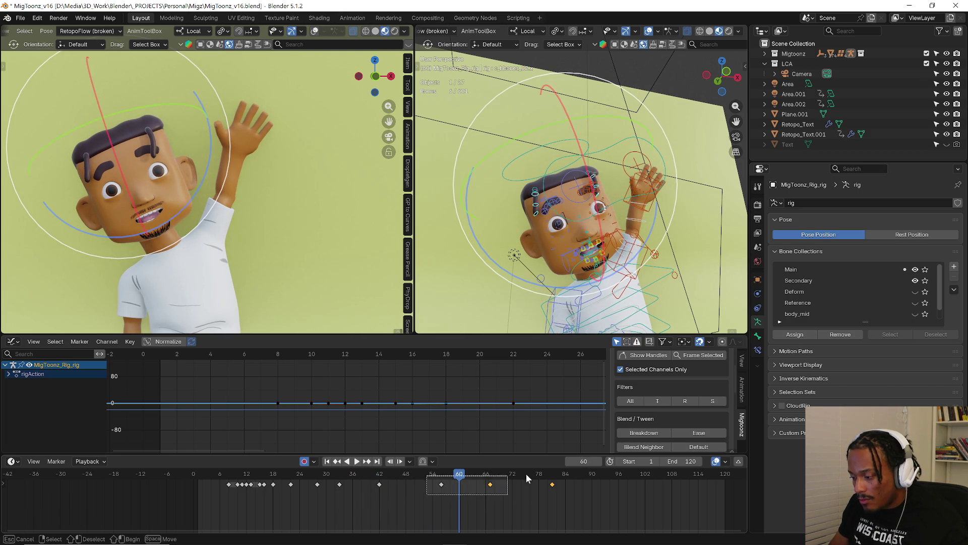
Shift the selected head keys to new timing and preview the result.
key("g")
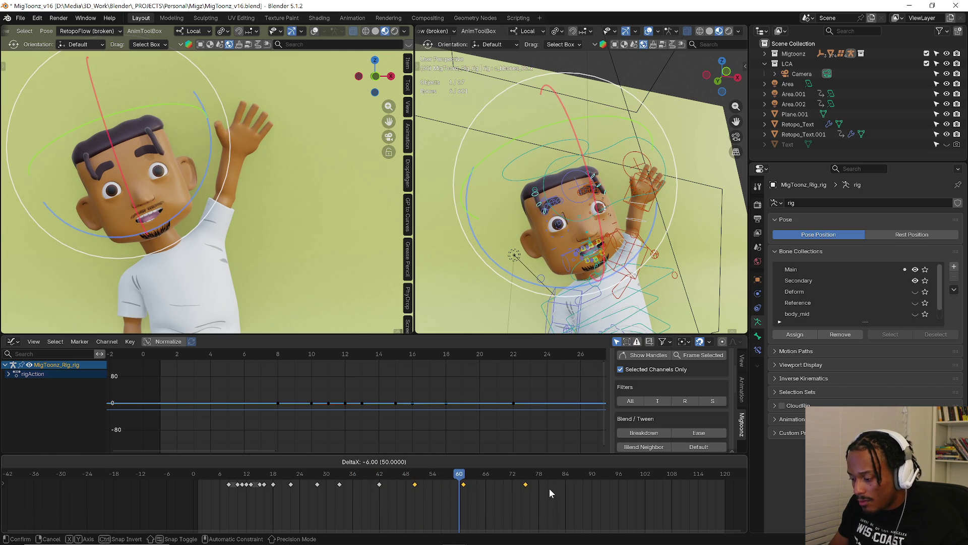
left_click(550, 488)
left_click(387, 483)
key("space")
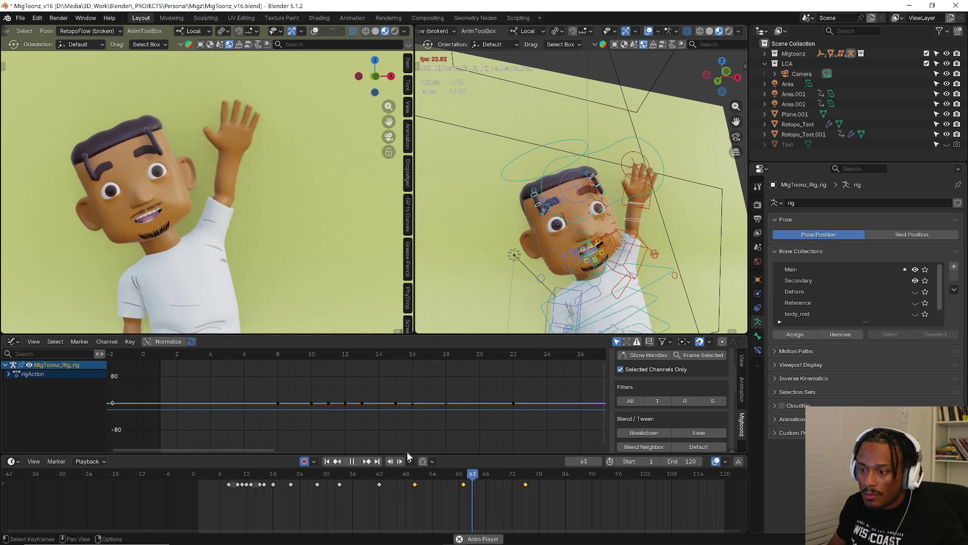
key("space")
Key a new head tilt at frame 66 from the camera view and review frames 47–66.
left_click_drag(425, 498, 559, 478)
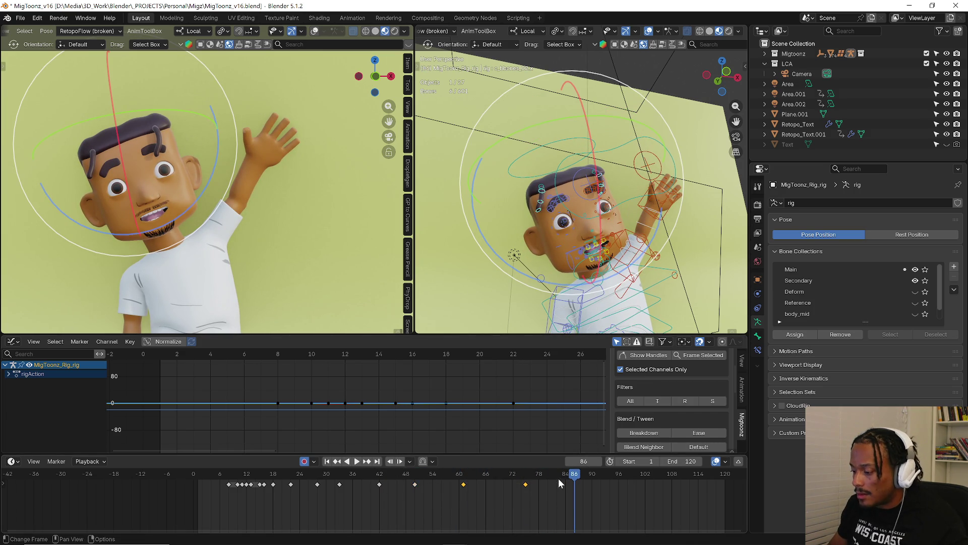
key("space")
mouse_move(340, 480)
left_mouse_down()
mouse_move(440, 463)
mouse_move(386, 467)
mouse_move(486, 476)
left_mouse_up()
key("space")
key("r")
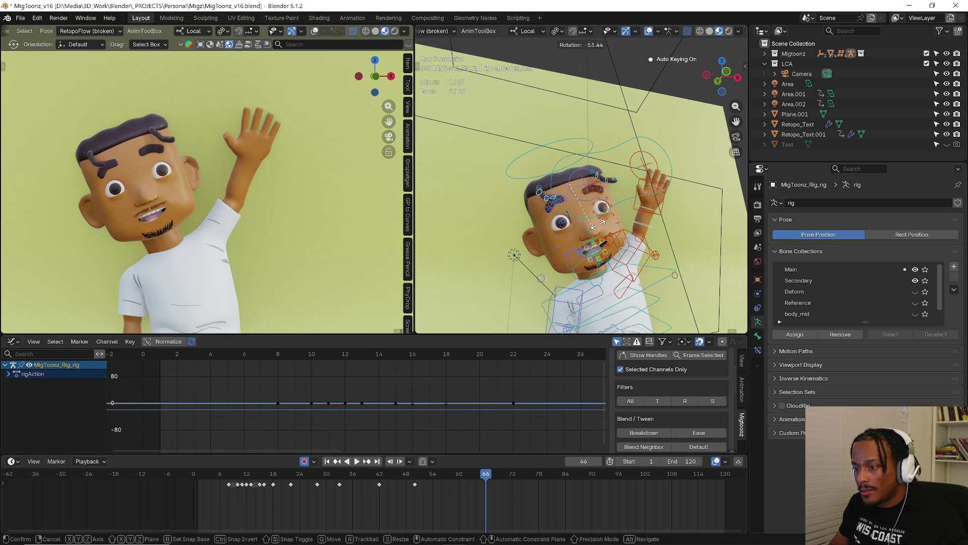
right_click(580, 258)
key("r")
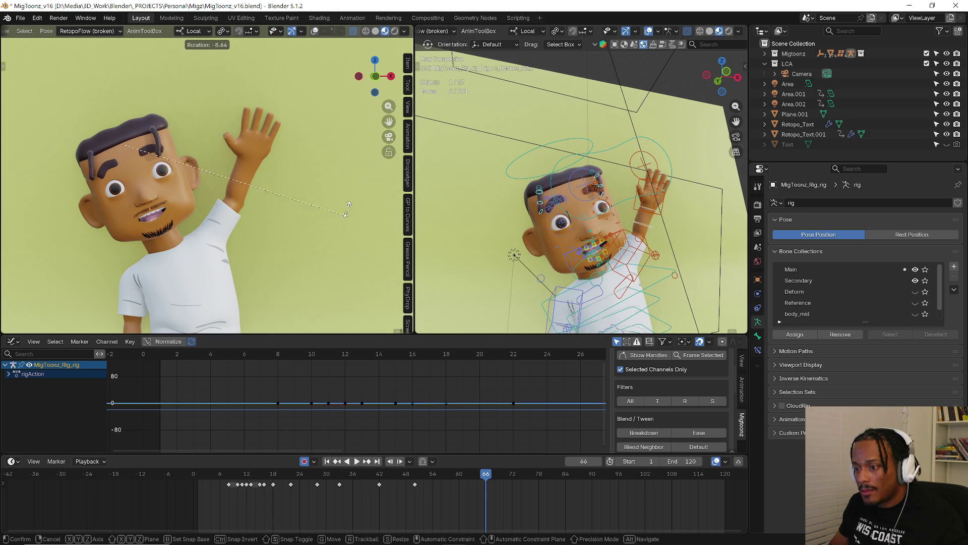
left_click(398, 119)
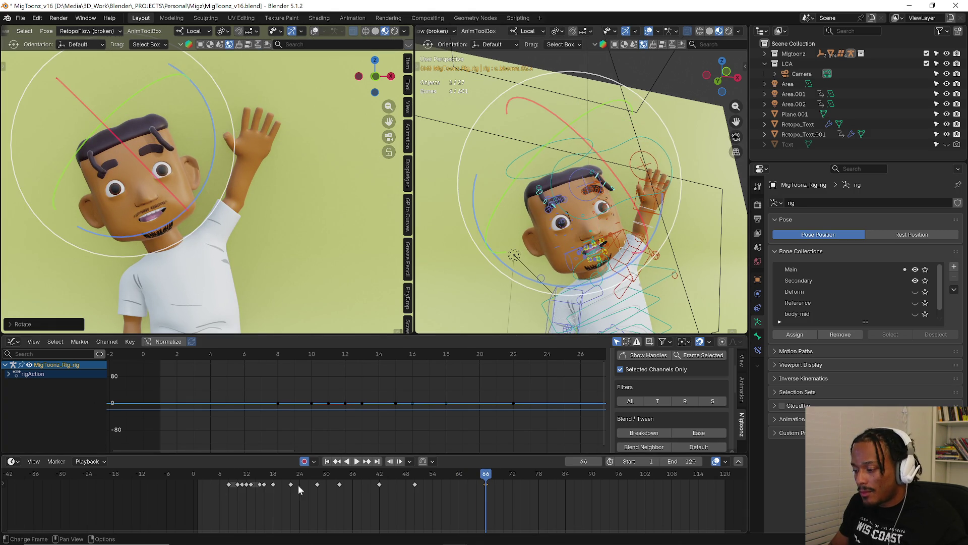
mouse_move(404, 485)
left_mouse_down()
mouse_move(495, 474)
mouse_move(373, 477)
mouse_move(450, 482)
left_mouse_up()
Key a head rotation at frame 58 and preview frames 44–67.
key("r")
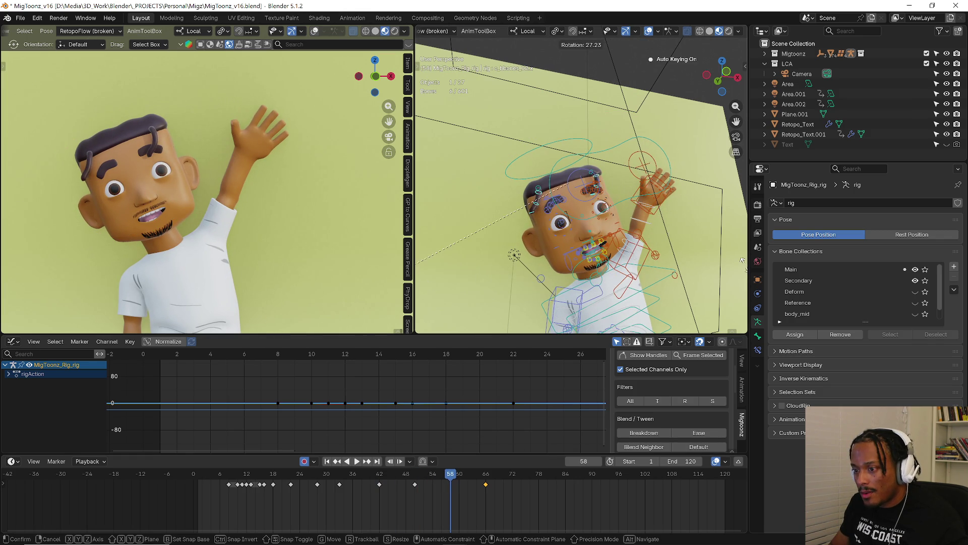
left_click(743, 259)
left_click(399, 476)
key("space")
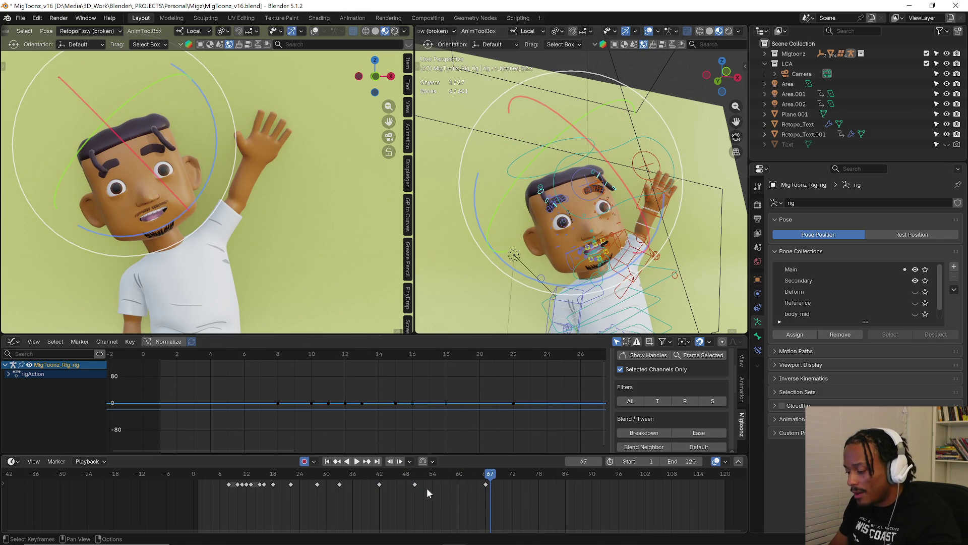
left_click_drag(393, 476, 431, 473)
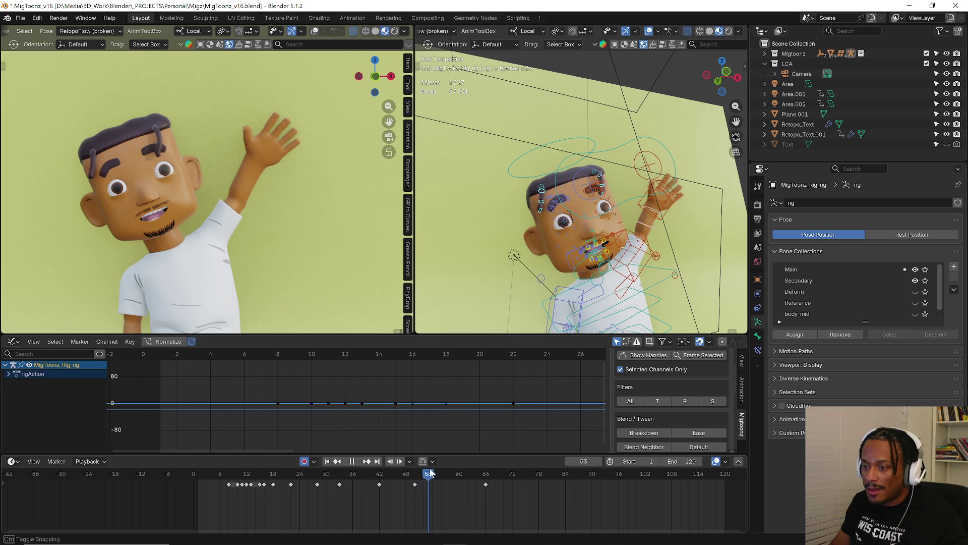
Key the pose at frame 60 and rotate the hand 16.4° at frame 67.
mouse_move(355, 479)
left_mouse_down()
mouse_move(482, 477)
mouse_move(460, 477)
left_mouse_up()
key("i")
key("space")
key("space")
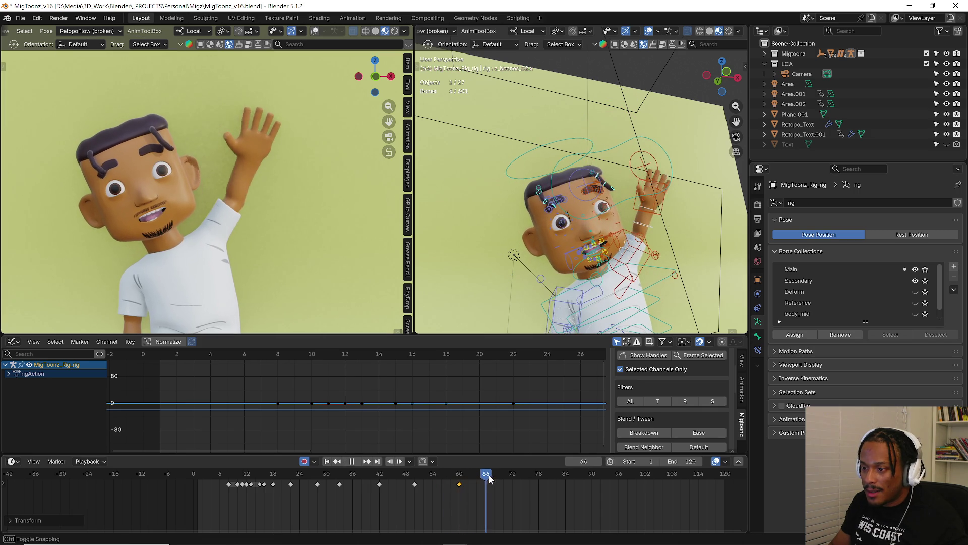
key("r")
left_click(470, 182)
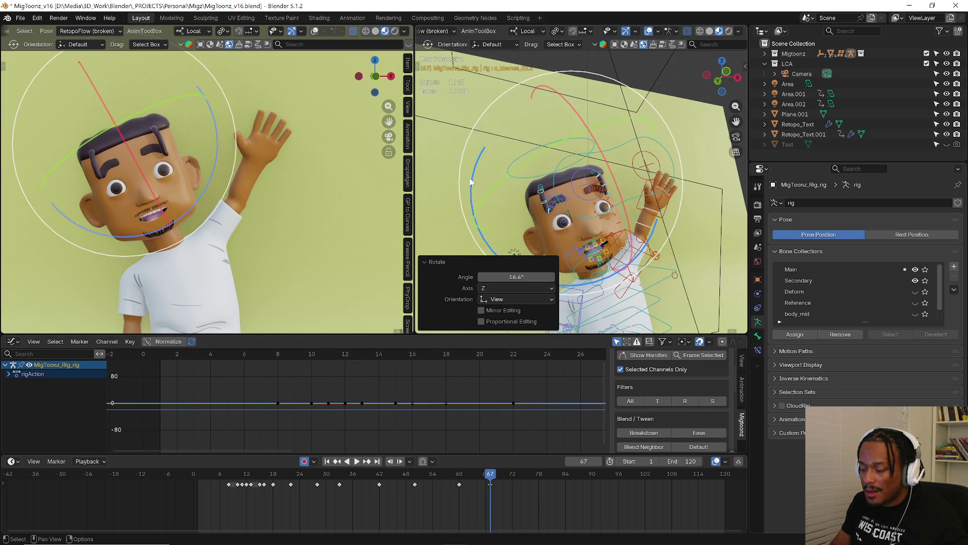
Key hand rotations of 5.67° at frame 74 and -14.5° at frame 80.
left_click_drag(491, 480, 548, 474)
key("r")
left_click(595, 337)
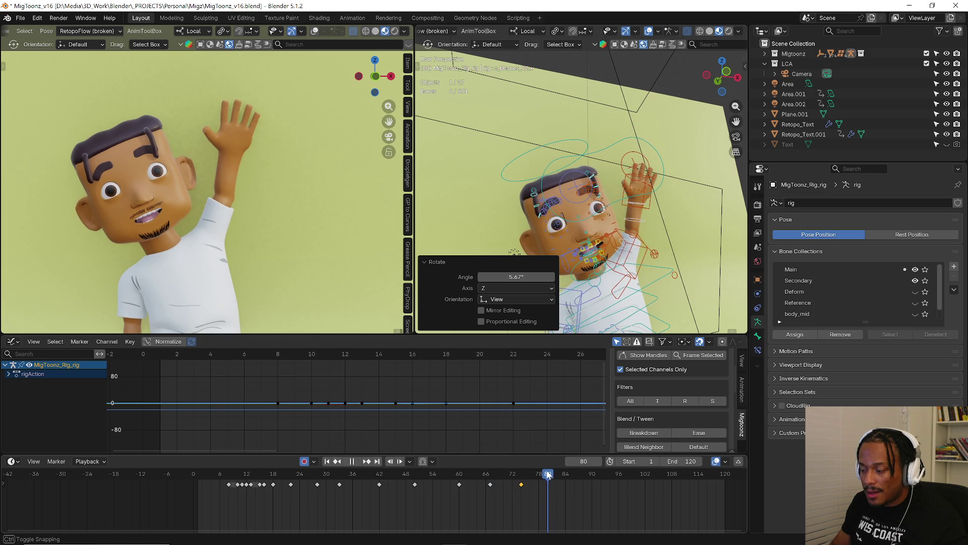
key("r")
left_click(694, 172)
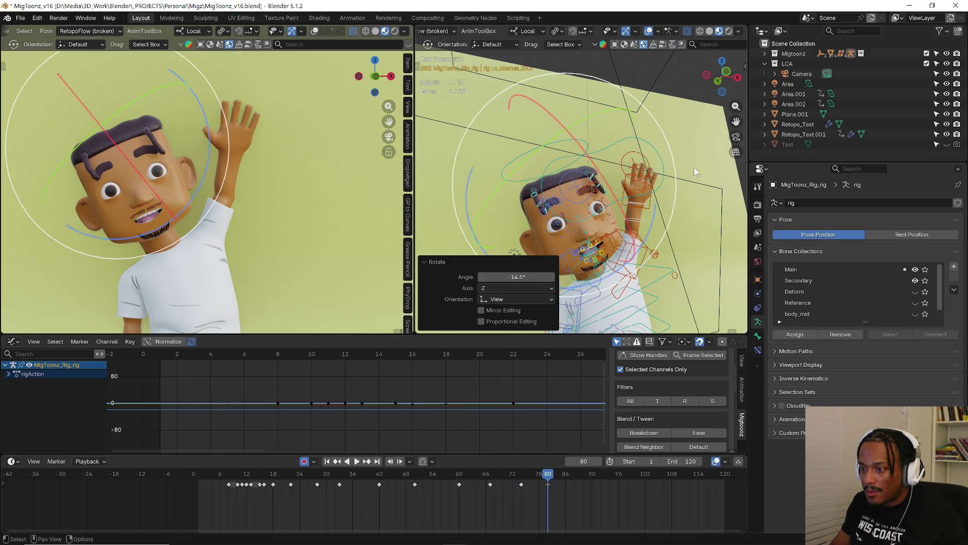
Key hand rotations of 13.8° at frame 88 and -9.92° at frame 93, then play back.
left_click_drag(550, 480, 606, 477)
key("r")
left_click(623, 434)
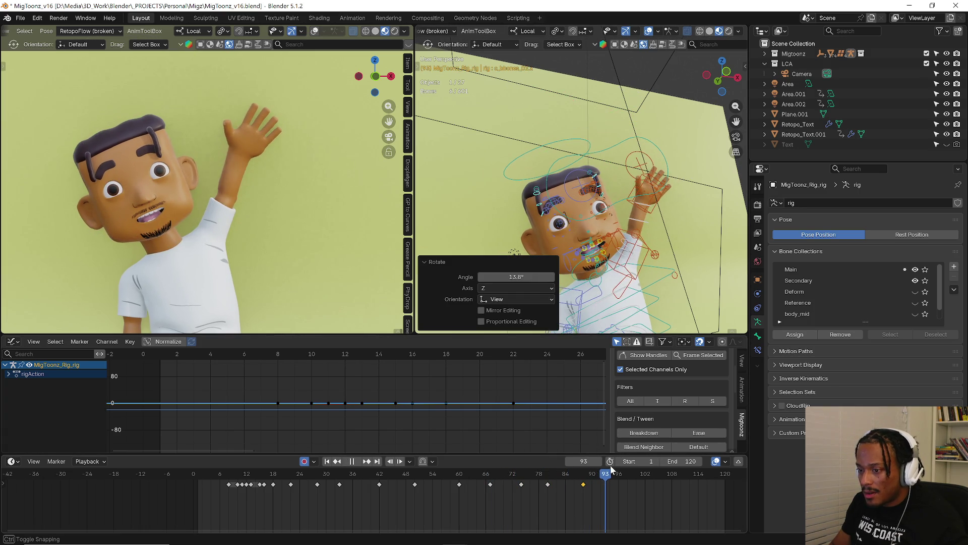
key("r")
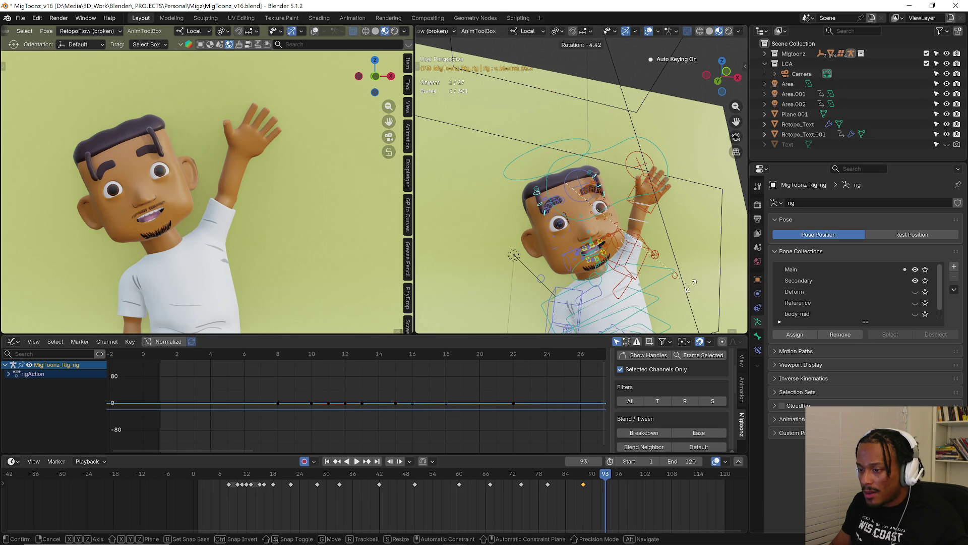
left_click(707, 277)
key("space")
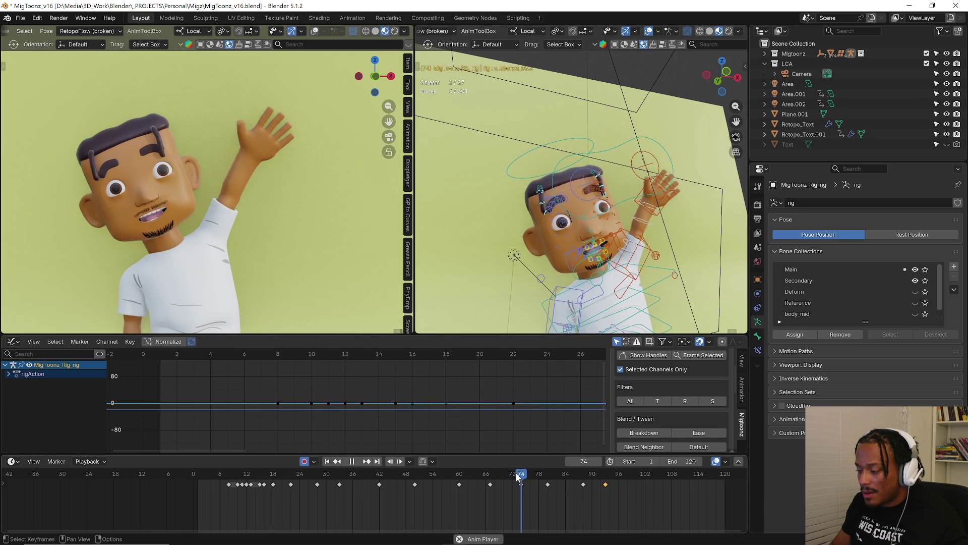
key("Escape")
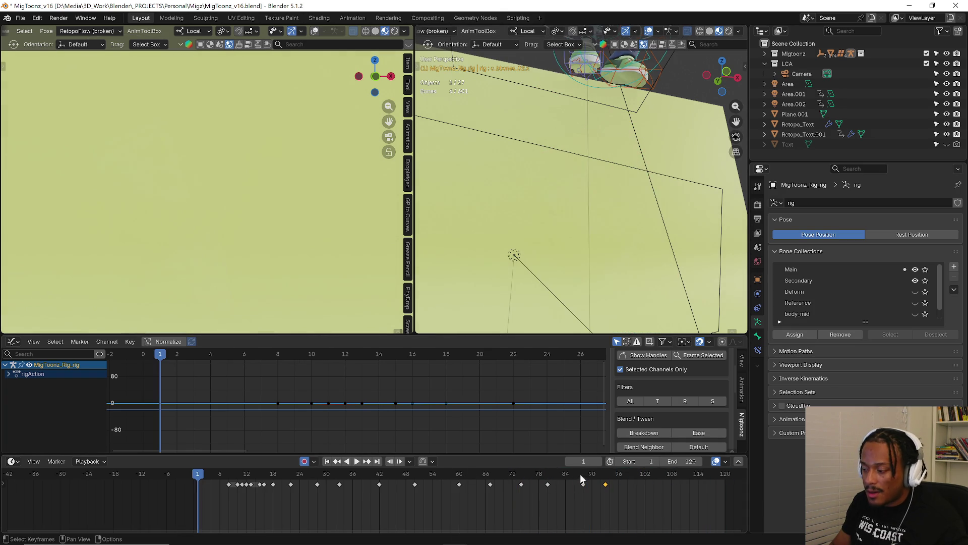
Paste the wave keys from frames 78 and 88 at frame 97 and play to check.
left_click_drag(637, 483, 637, 484)
left_click(605, 474)
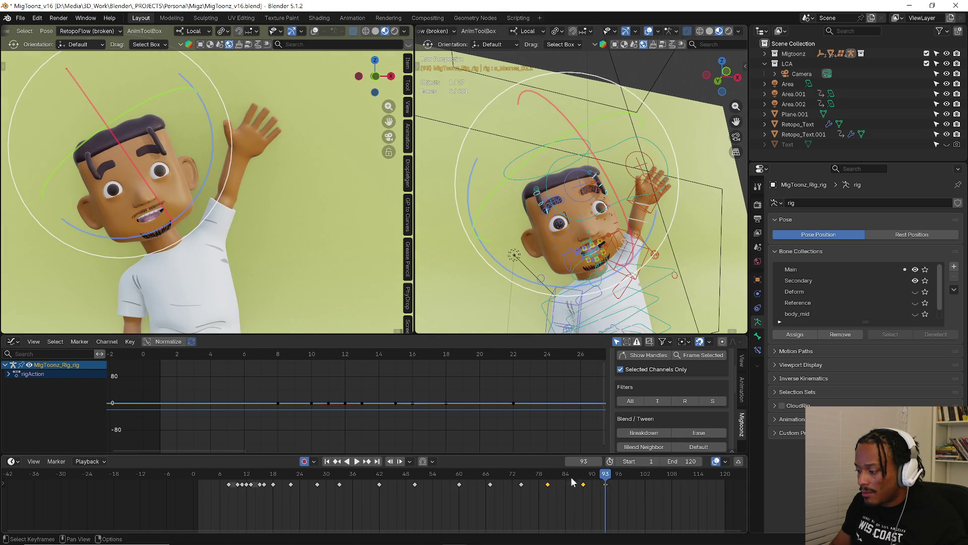
left_click(548, 474)
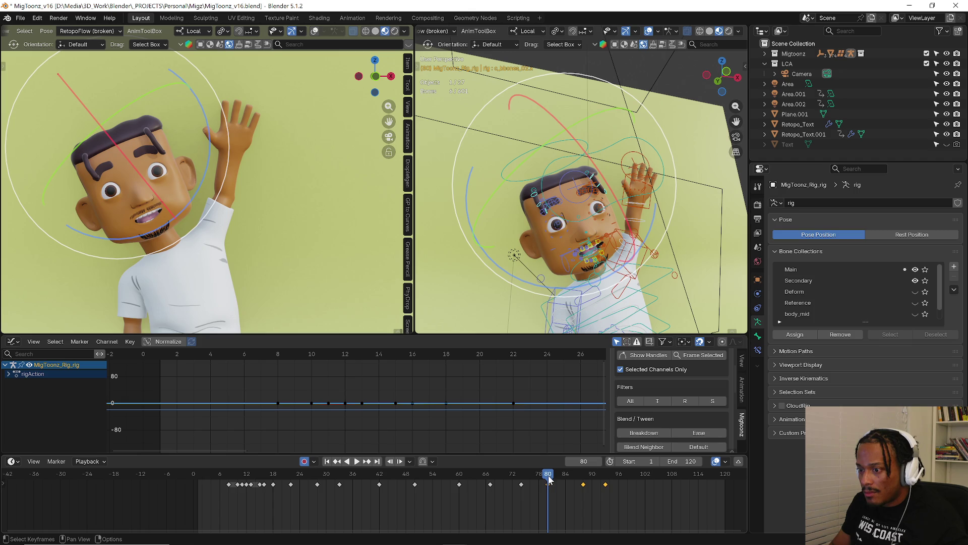
left_click(520, 474)
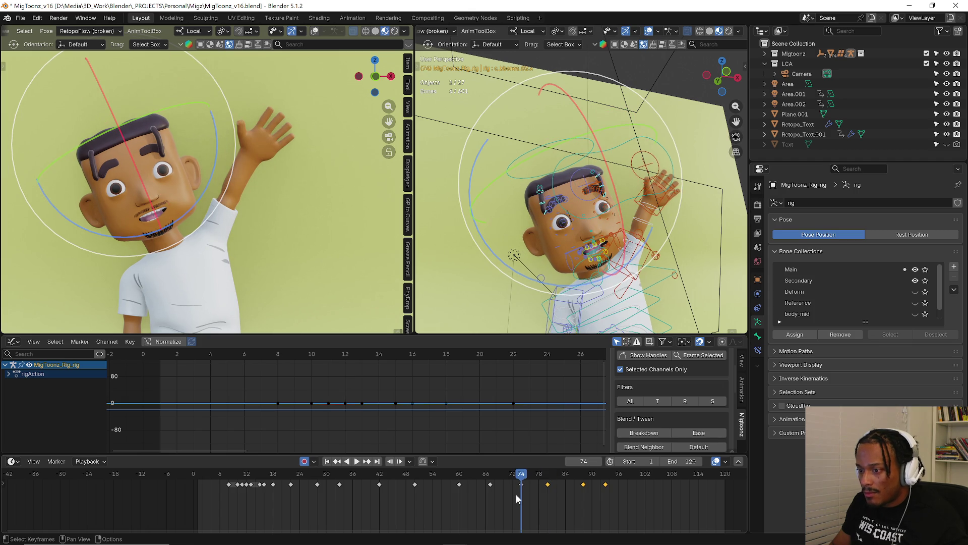
left_click(625, 477)
key("ctrl+v")
key("space")
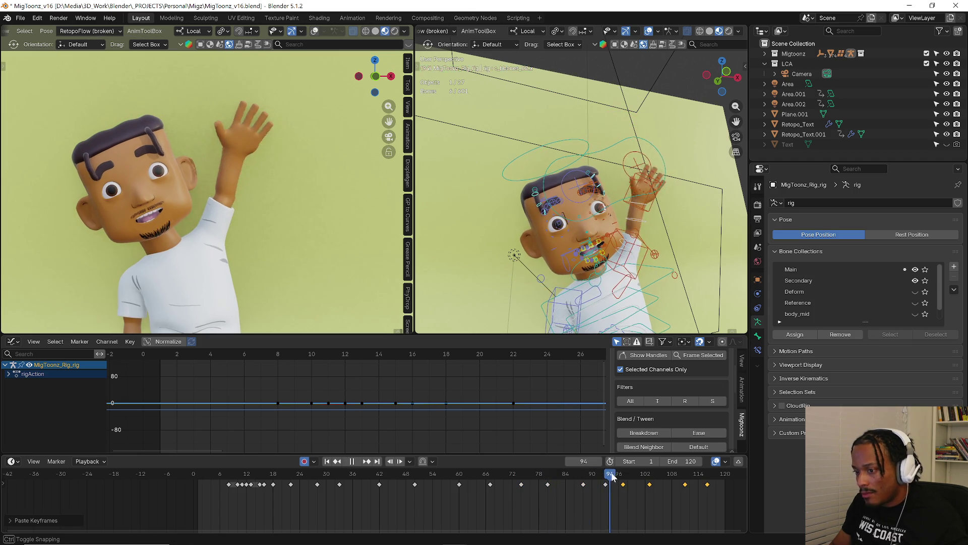
key("space")
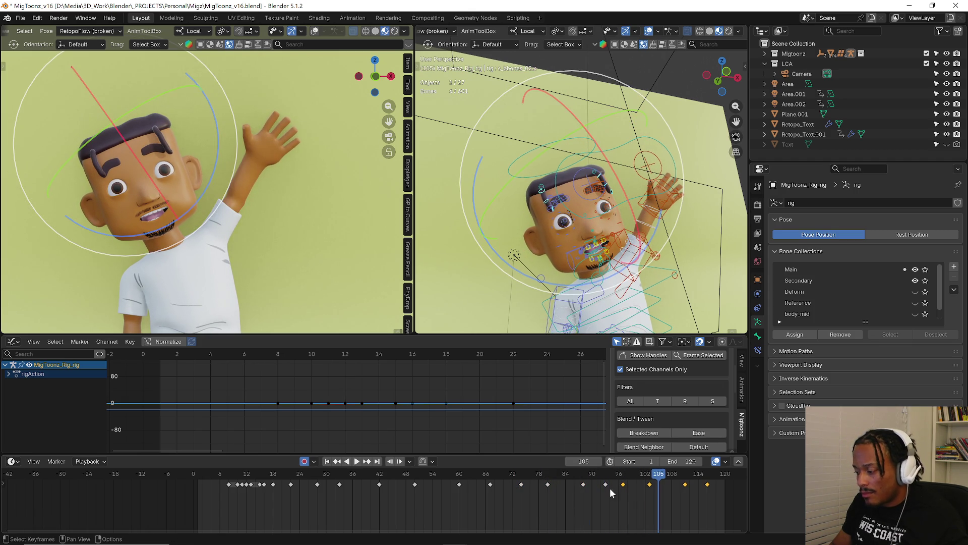
Rotate the hand at frame 99 and review the wave between frames 86 and 103.
left_click_drag(609, 478, 632, 478)
key("r")
left_click(329, 262)
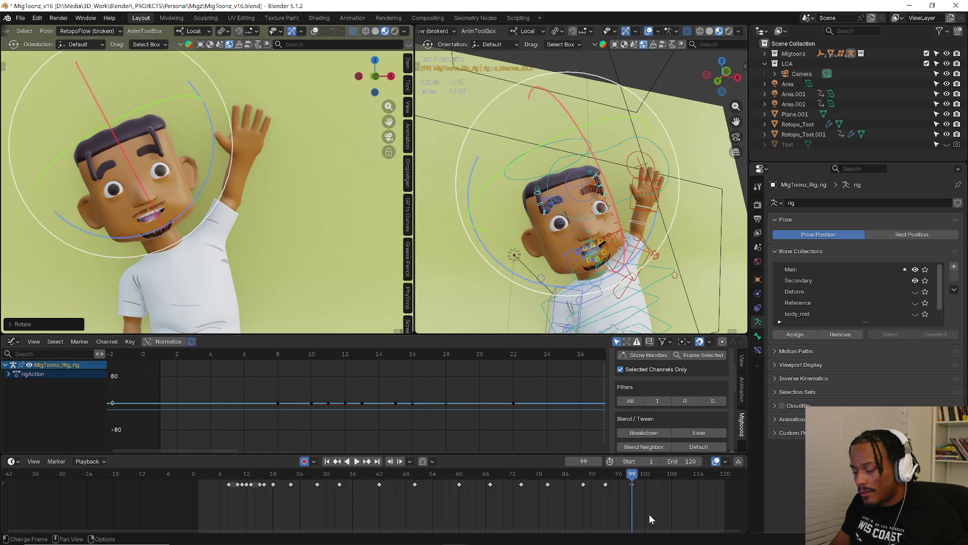
key("space")
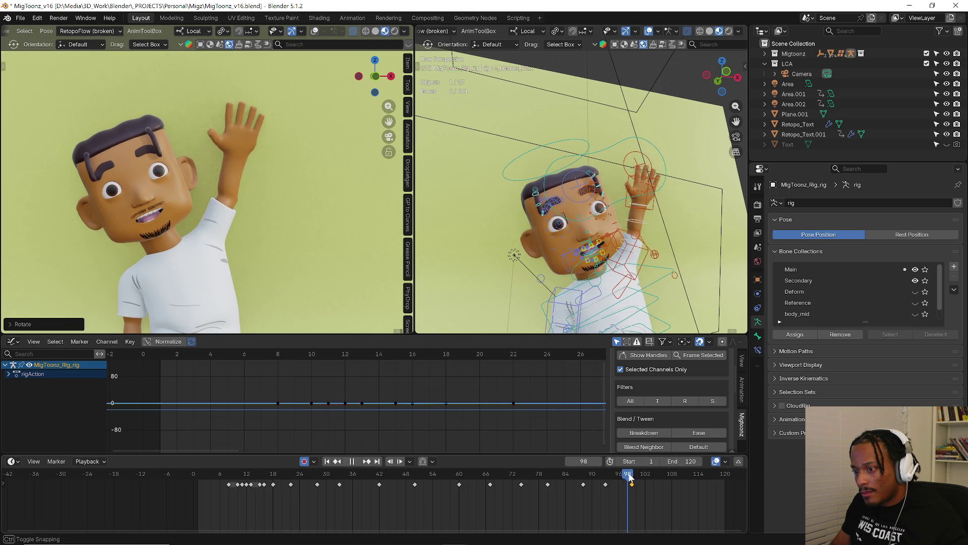
left_click_drag(641, 478, 653, 478)
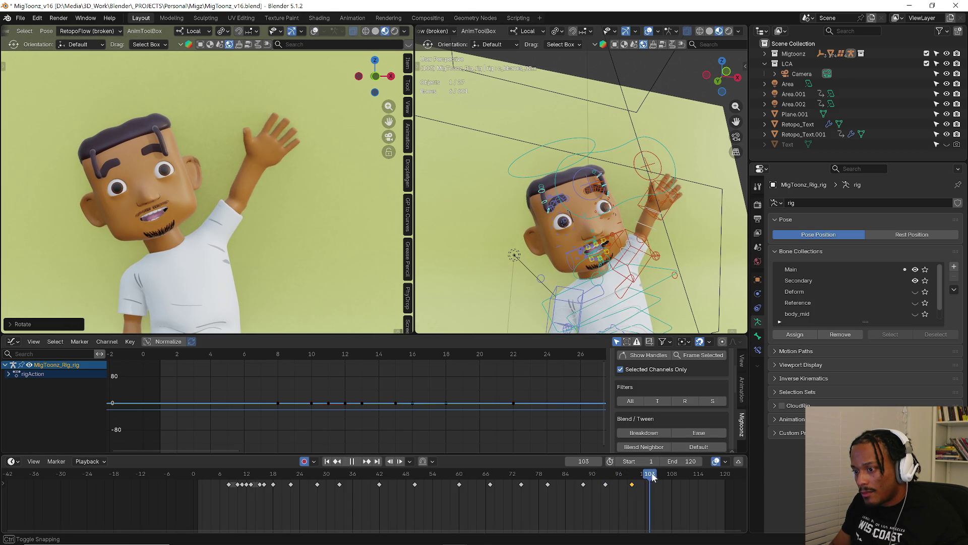
left_click(577, 481)
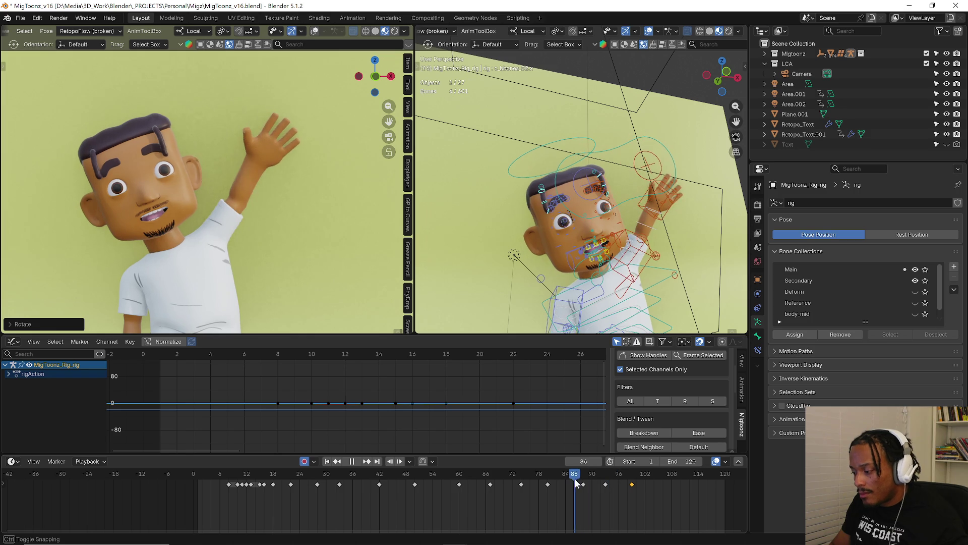
mouse_move(589, 481)
left_mouse_down()
mouse_move(659, 485)
mouse_move(599, 482)
mouse_move(676, 475)
left_mouse_up()
Rotate the hand 13.01°, key a pose at frame 109, and shift that key to frame 112.
key("r")
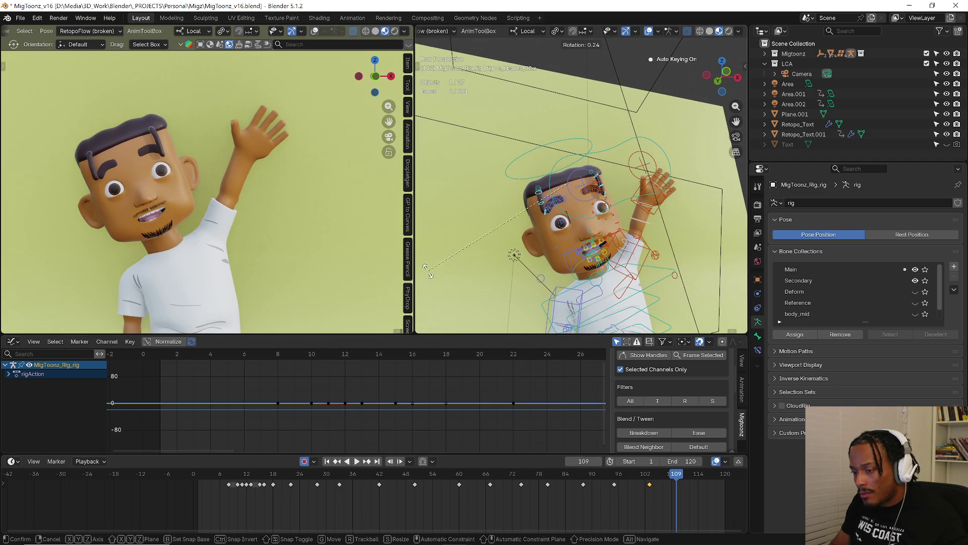
left_click(659, 261)
key("r")
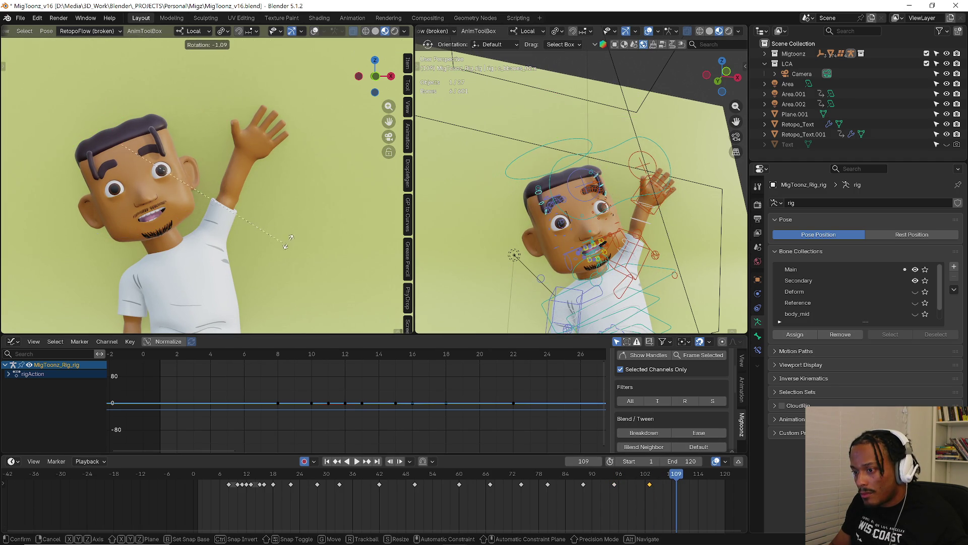
left_click(313, 229)
left_click_drag(645, 474, 682, 487)
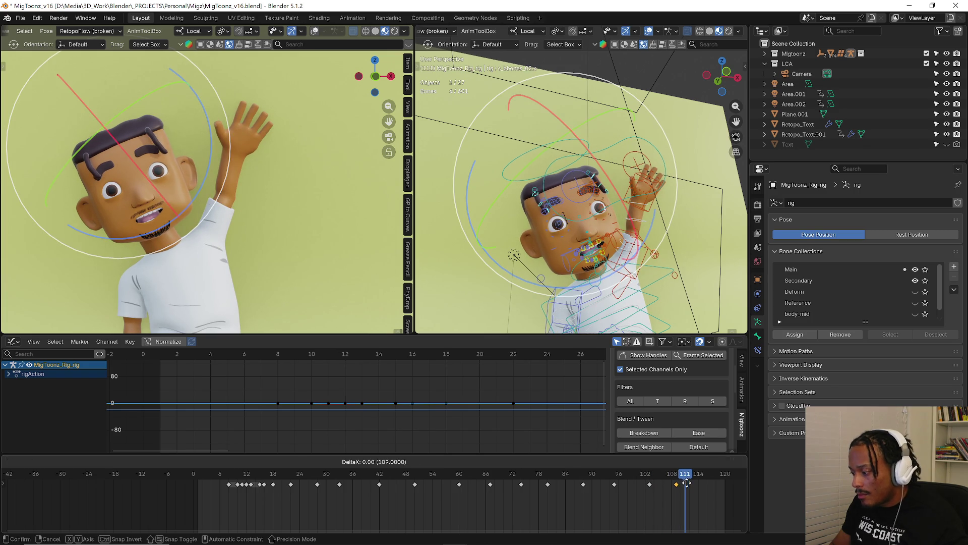
key("g")
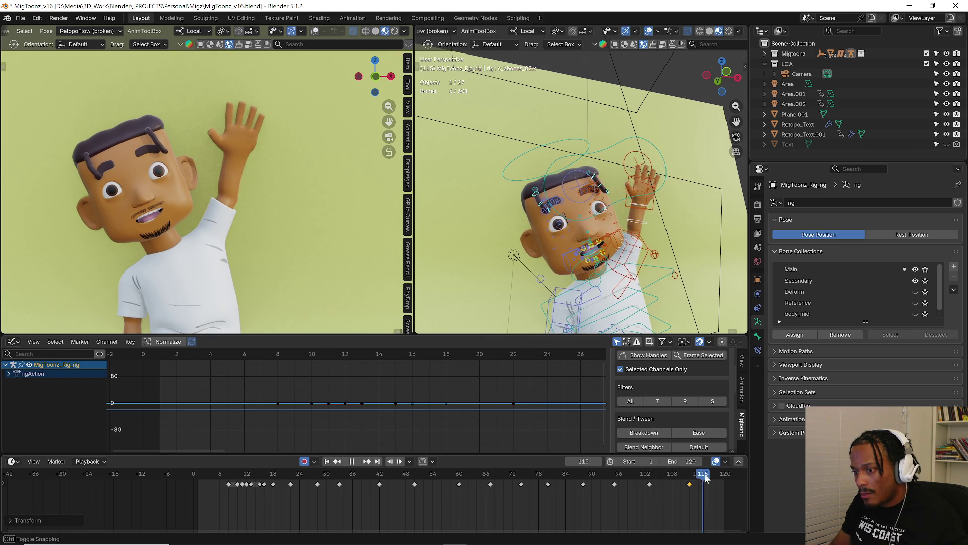
Key the final hand pose at frame 120 and play the whole animation.
key("space")
key("r")
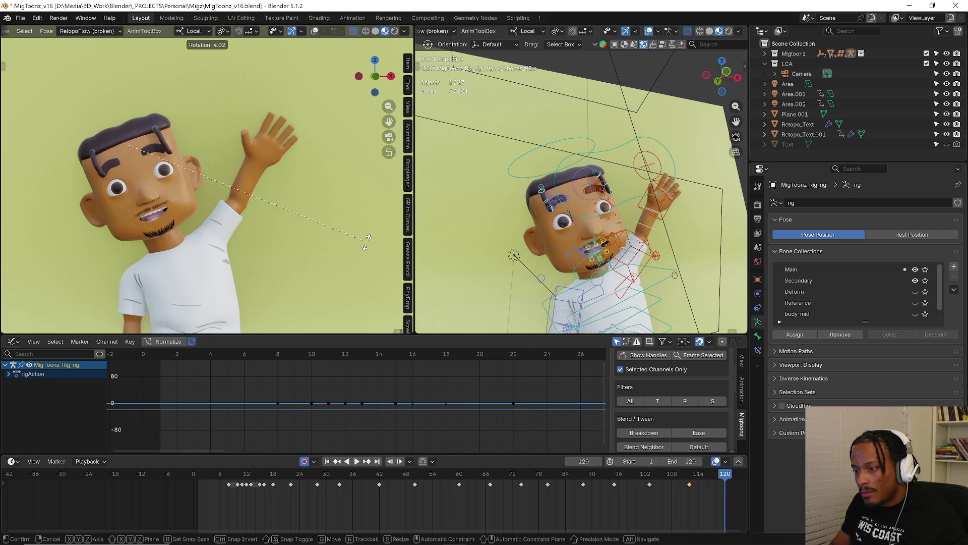
left_click(352, 254)
key("space")
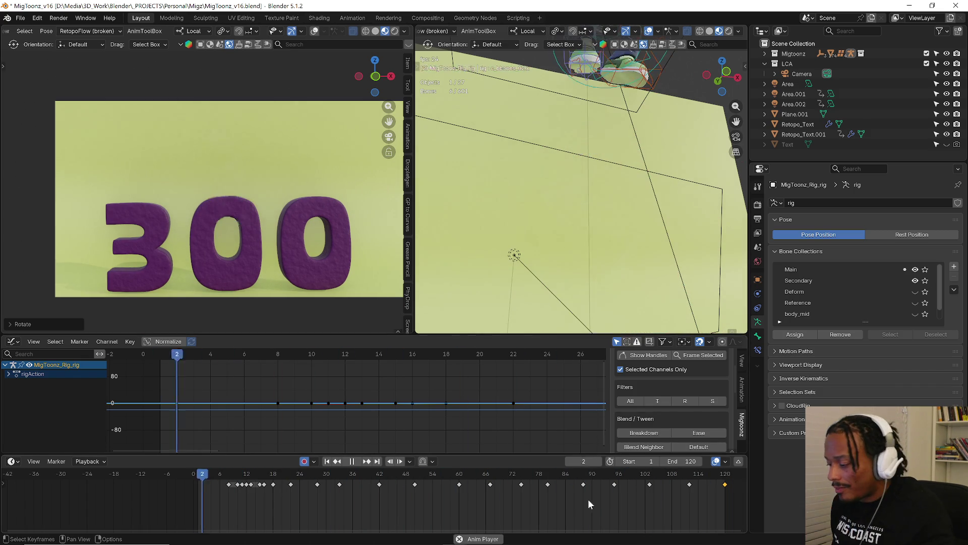
mouse_move(526, 478)
left_mouse_down()
mouse_move(566, 474)
mouse_move(454, 476)
mouse_move(520, 485)
left_mouse_up()
Rotate a bone to adjust the pose at frame 74.
key("space")
scroll(285, 210, "up", 4)
key("r")
left_click(376, 207)
mouse_move(521, 474)
left_mouse_down()
mouse_move(476, 471)
mouse_move(566, 473)
mouse_move(442, 476)
mouse_move(519, 478)
mouse_move(508, 478)
left_mouse_up()
Select the c_root_master.x body root control and frame all its curves in the Graph Editor.
key("r")
middle_click_drag(591, 241, 637, 280, "ctrl")
left_click(637, 280)
key("Home")
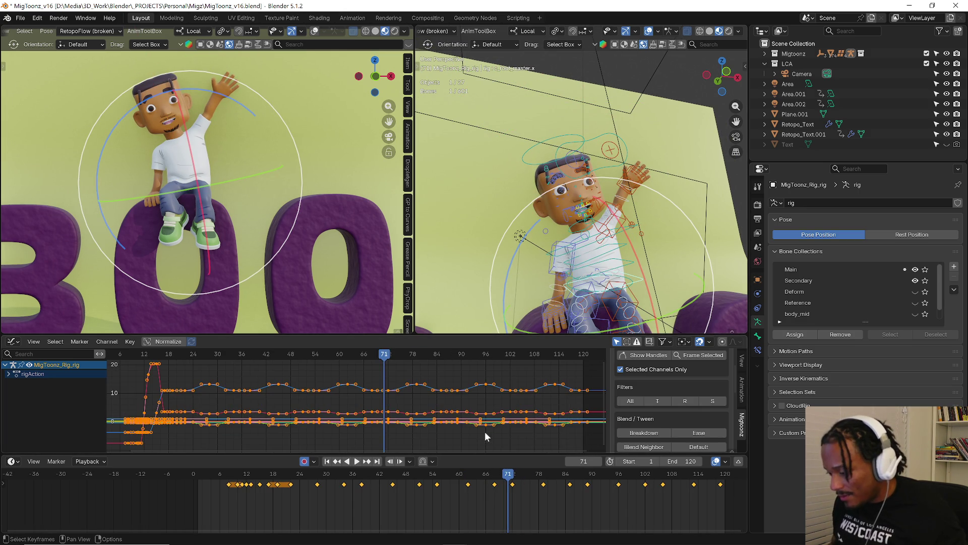
Delete the blue-curve key near frame 55 and leave the frame-72 key unchanged.
left_click(365, 407)
scroll(391, 391, "up", 5)
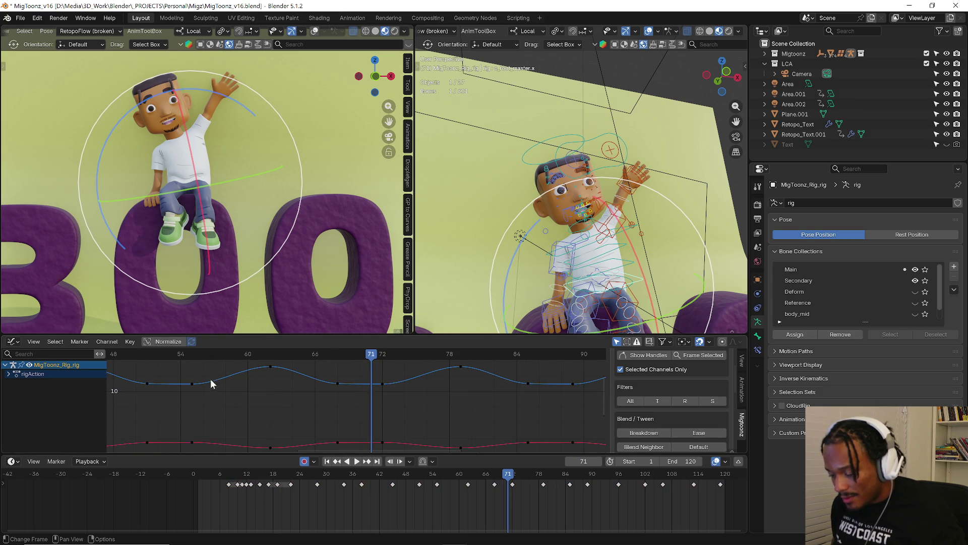
key("Delete")
middle_click_drag(424, 399, 399, 394, "ctrl")
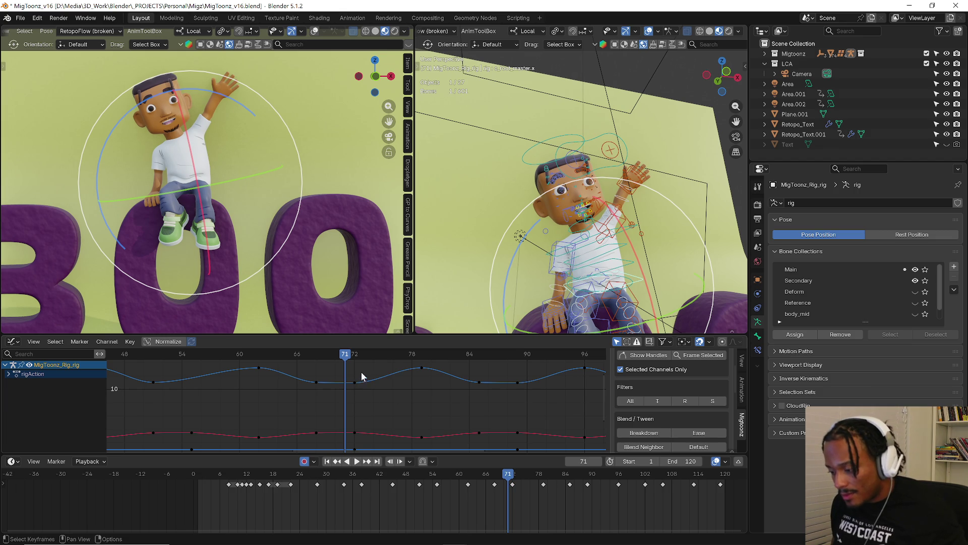
left_click(354, 382)
key("g")
right_click(353, 394)
left_click(254, 392)
Select the blue-curve key near frame 55 and nudge the selected keys slightly lower.
left_click(192, 382)
middle_click_drag(479, 401, 367, 409)
middle_click_drag(480, 404, 359, 418)
scroll(429, 396, "down", 2, "shift")
key("g")
left_click(422, 406)
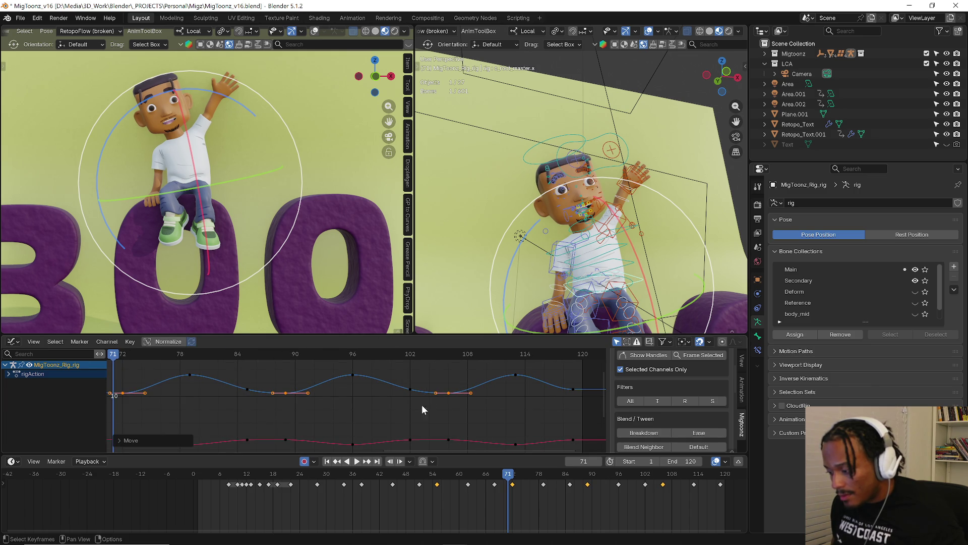
scroll(422, 404, "up", 5, "ctrl")
Review playback from frame 52 and raise the curve keyframe near frame 69.
left_click(137, 353)
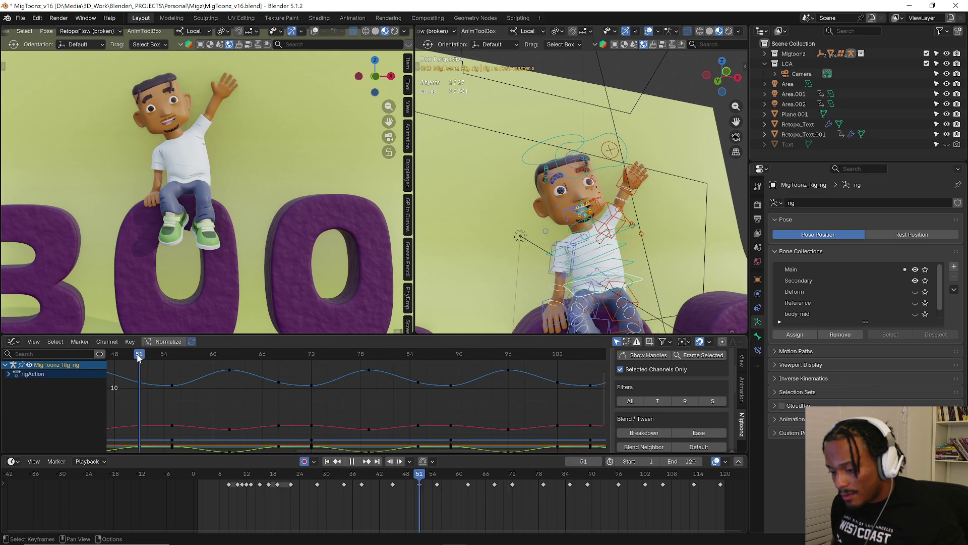
key("space")
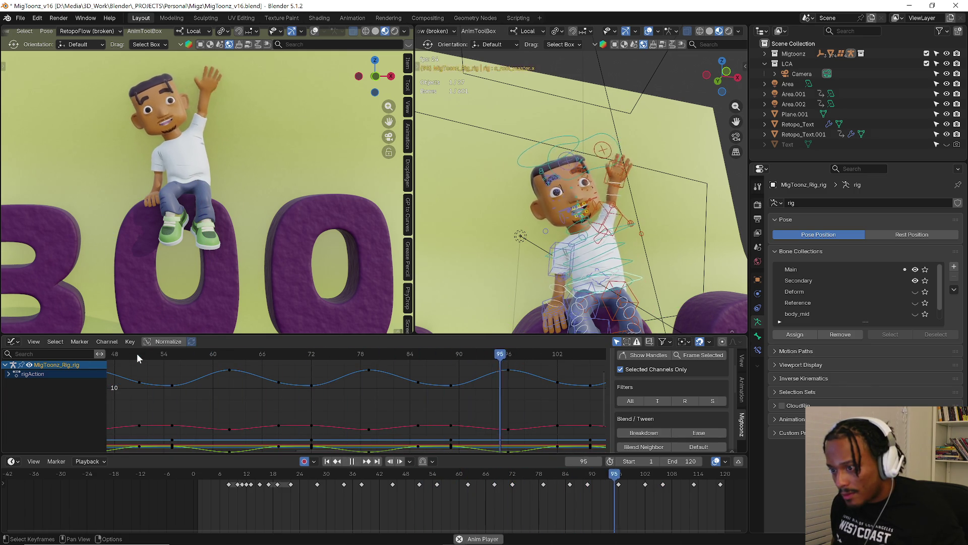
key("space")
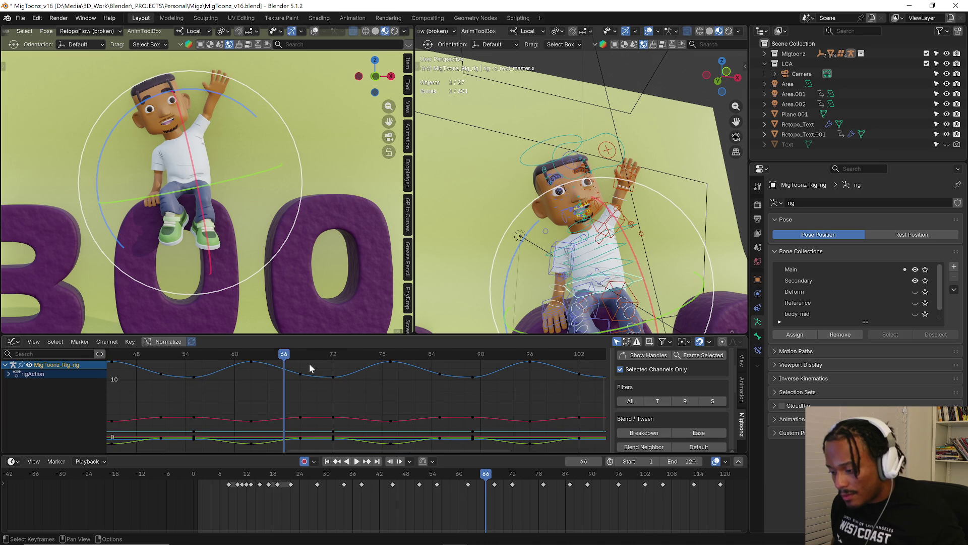
key("Right")
key("Right")
key("Right")
key("g")
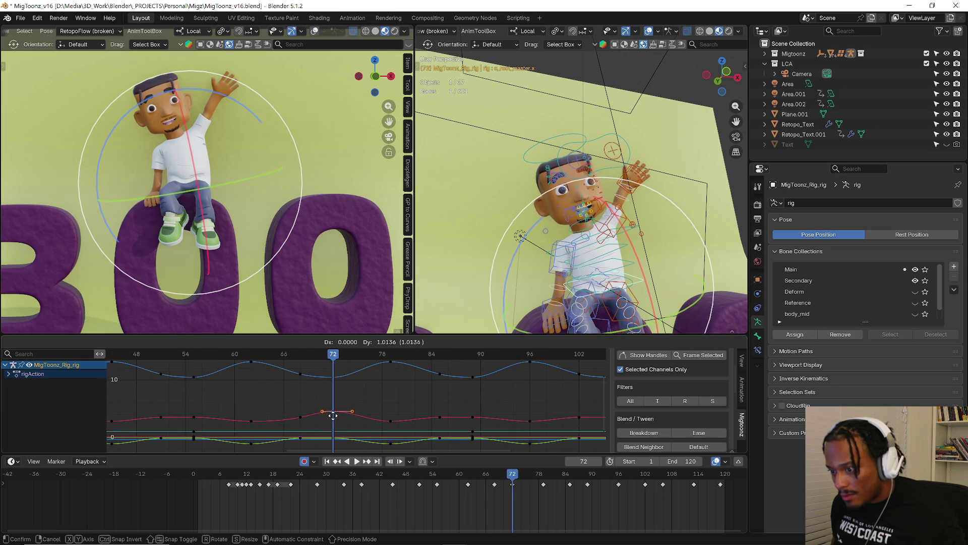
key("Escape")
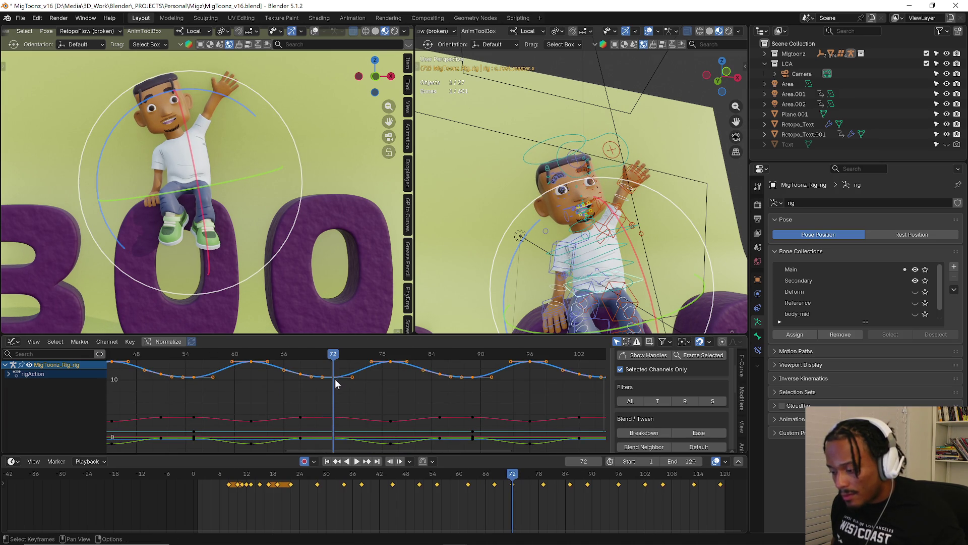
key("g")
left_click(329, 346)
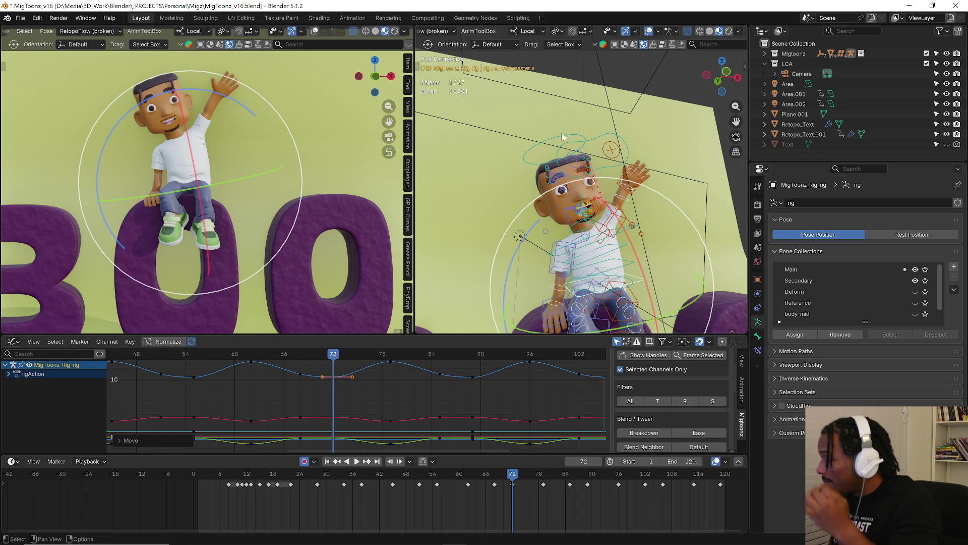
Select three head bones to bring up their keys.
scroll(562, 133, "up", 5)
left_click(494, 248)
left_click(492, 190, "shift")
left_click(643, 203, "shift")
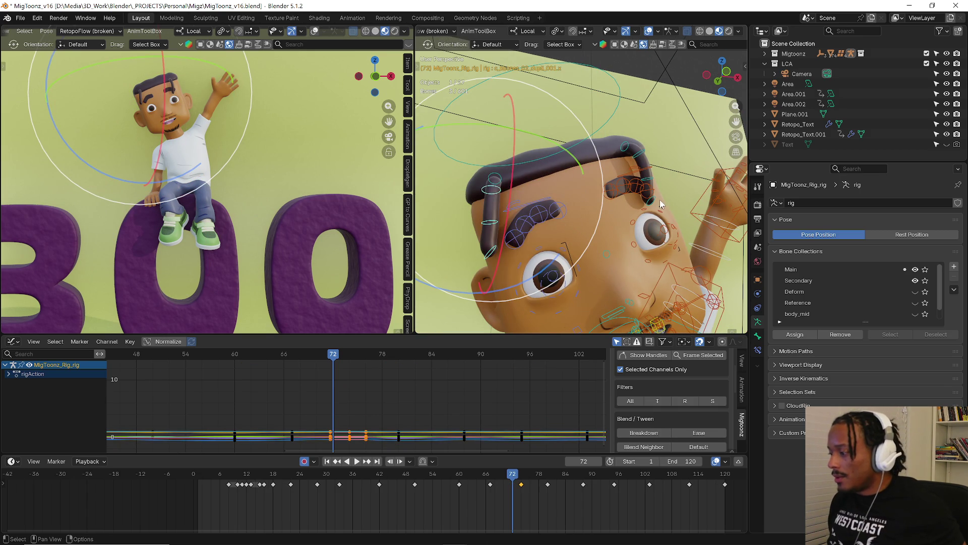
Shift-select the two eyebrow bones and play the animation.
middle_click_drag(662, 204, 627, 210)
left_click(681, 149, "shift")
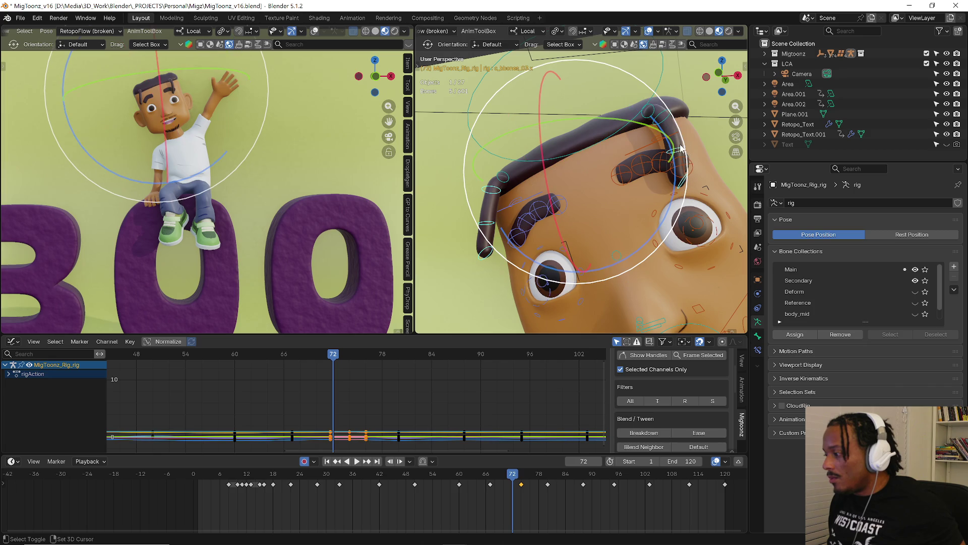
left_click(669, 115, "shift")
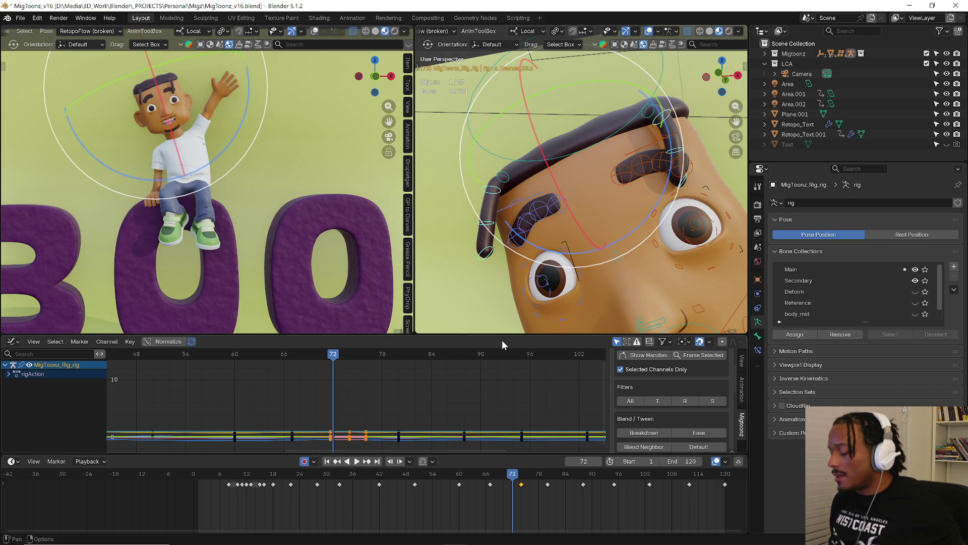
key("space")
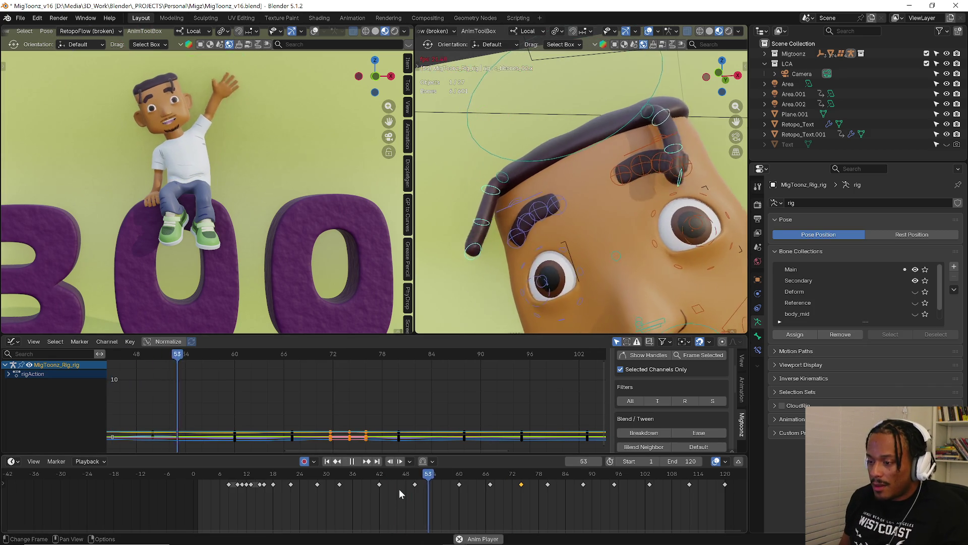
Scrub through frames 37–52 to review the wave, stopping playback at frame 67.
left_click(379, 482)
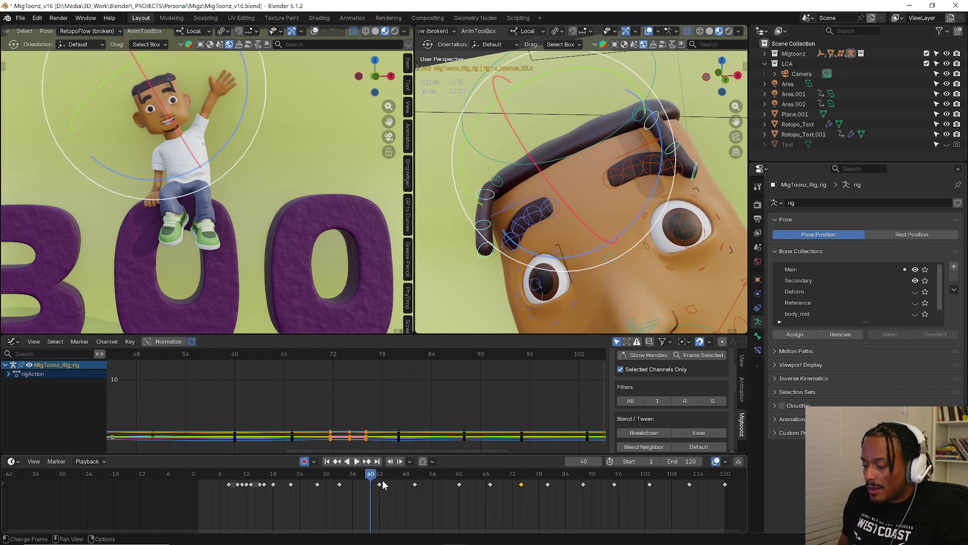
key("space")
left_click(384, 482)
key("space")
left_click(378, 482)
left_click_drag(378, 482, 412, 476)
left_click(383, 479)
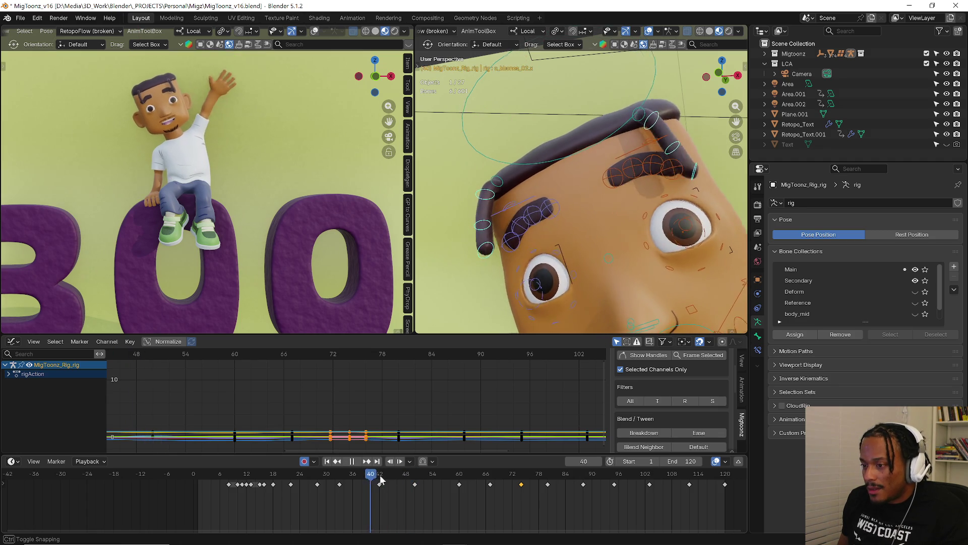
left_click(357, 482)
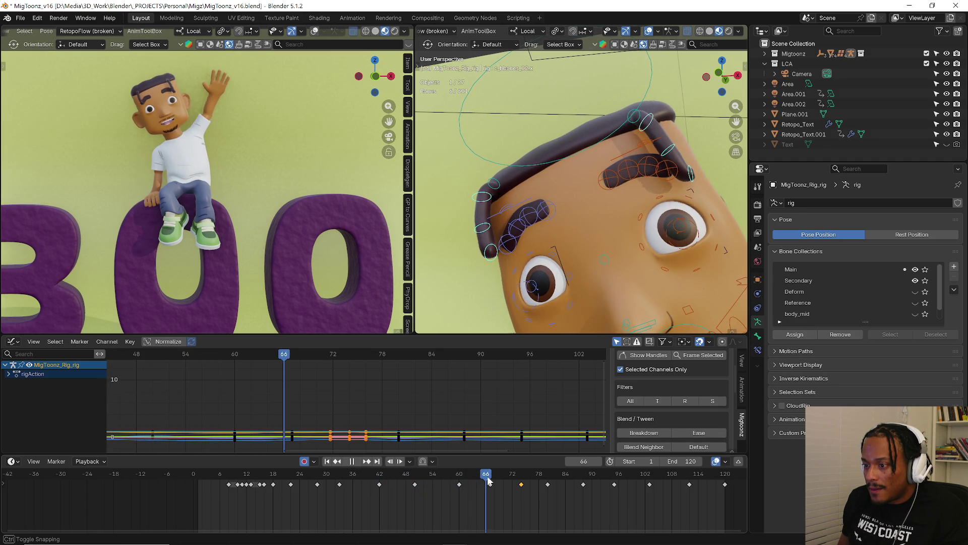
left_click(431, 480)
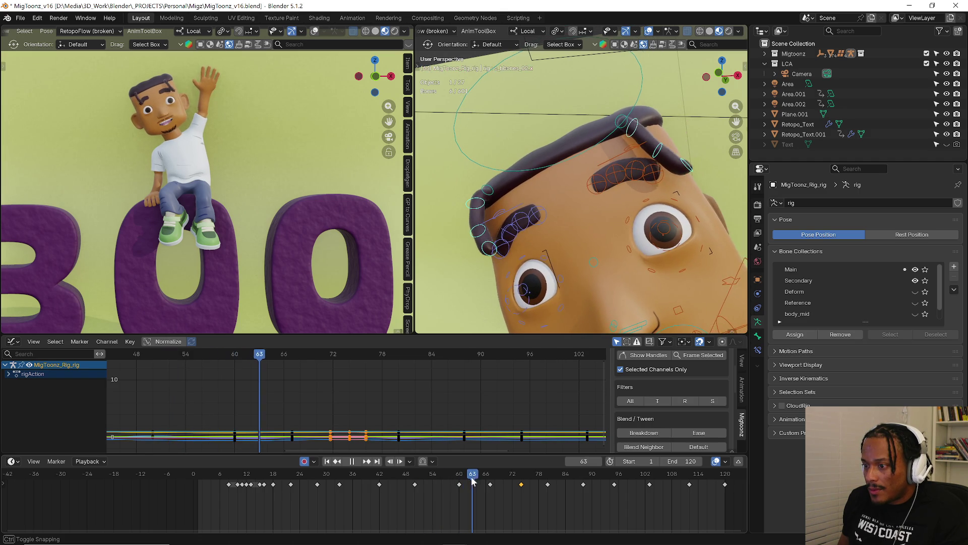
key("space")
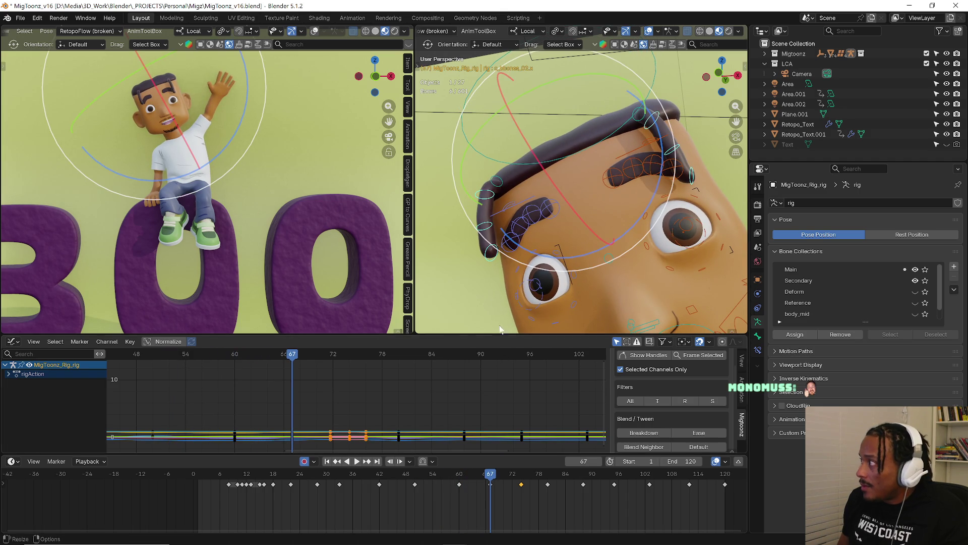
Rotate the eyebrow bones into a new pose at frame 67.
key("r")
left_click(539, 204)
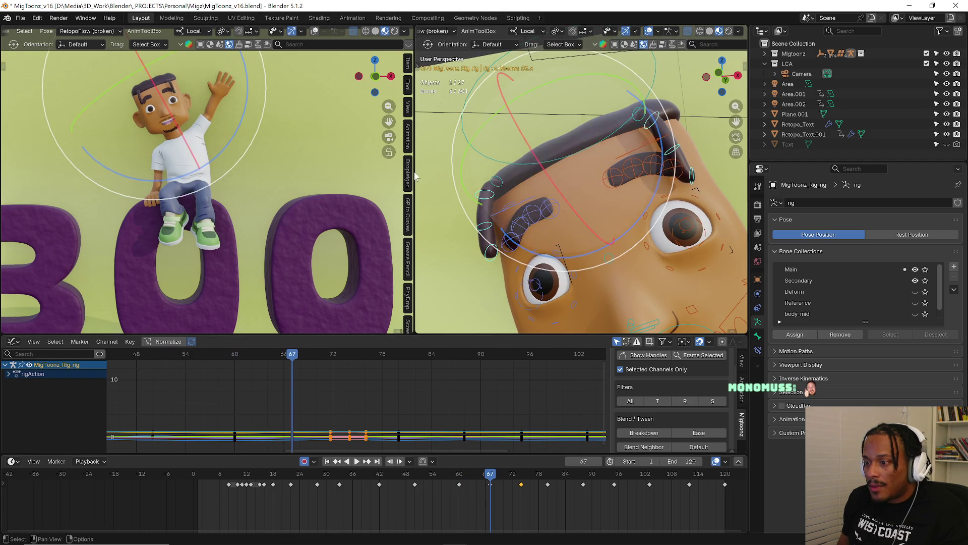
key("r")
left_click(351, 178)
Rotate the eyebrows again at frame 74, then replay the new brow motion.
left_click_drag(456, 476, 520, 479)
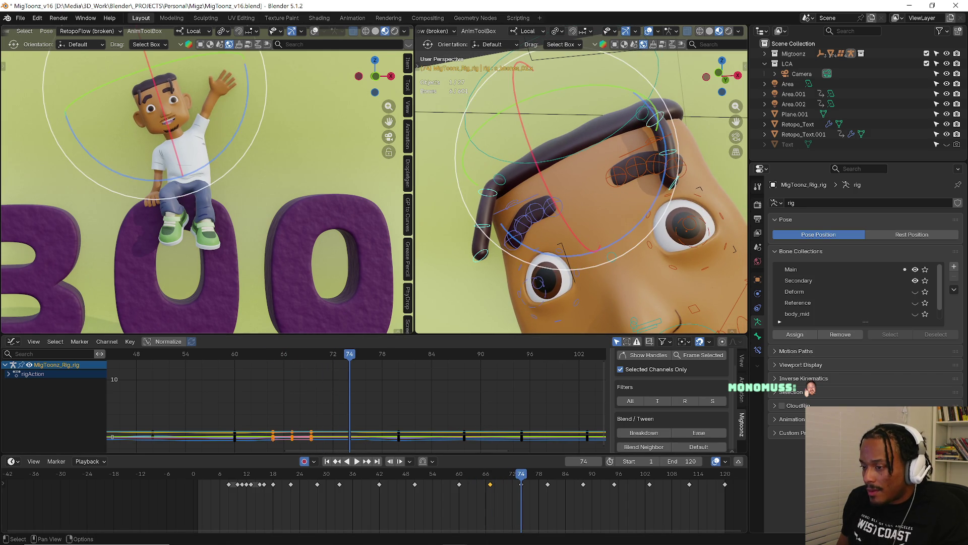
key("r")
left_click(389, 277)
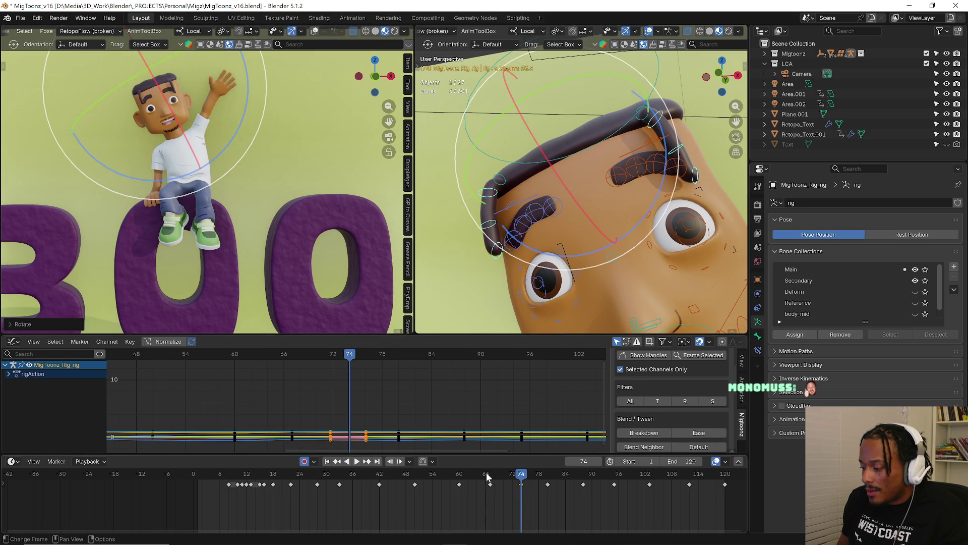
key("space")
mouse_move(488, 475)
left_mouse_down()
mouse_move(472, 475)
mouse_move(578, 472)
mouse_move(477, 474)
left_mouse_up()
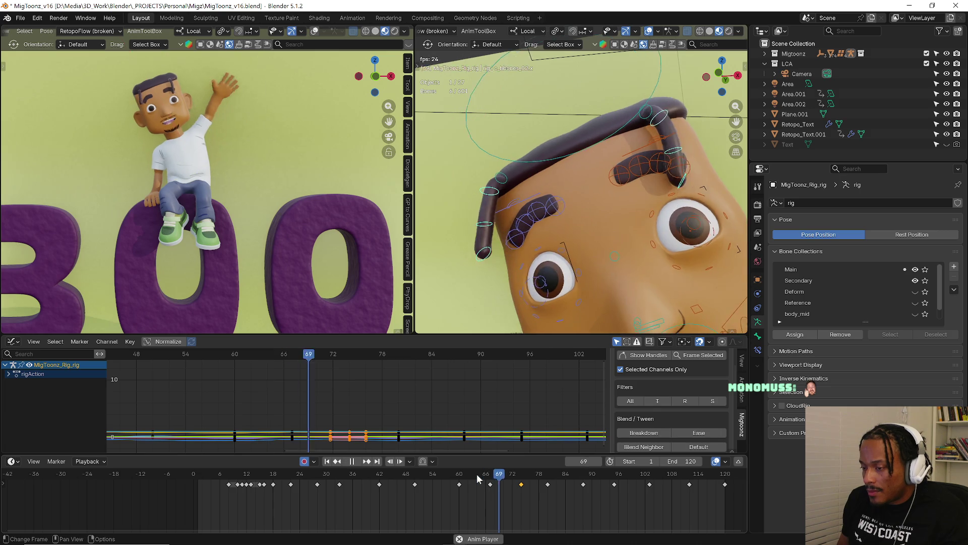
key("space")
key("space")
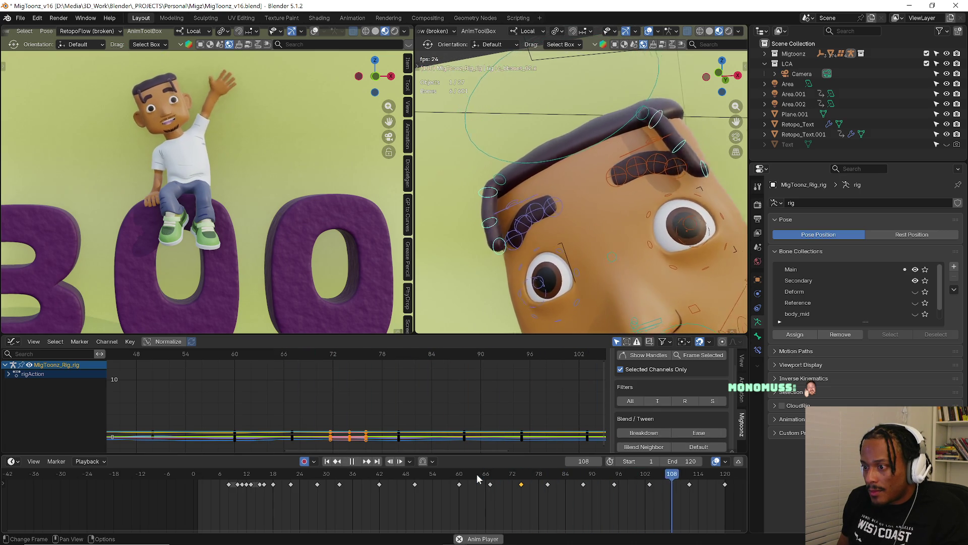
Fit the camera view during playback, stop near frame 3, and deselect the character's bones.
key("Home")
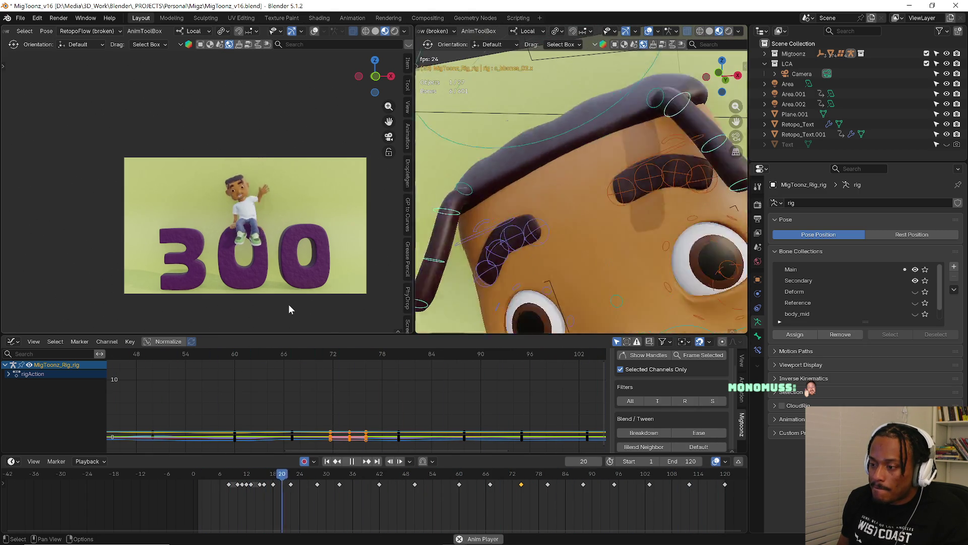
scroll(281, 226, "up", 2)
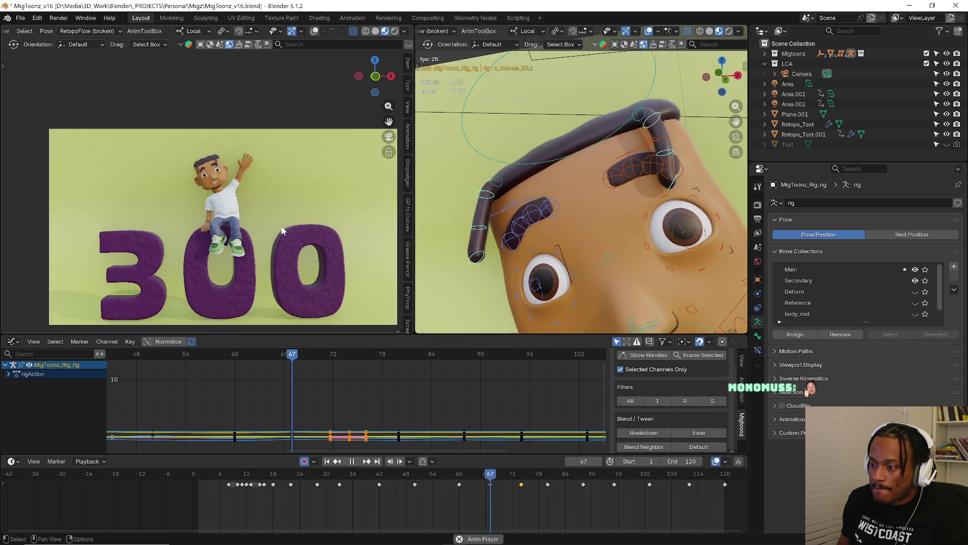
middle_click_drag(259, 253, 249, 232, "shift")
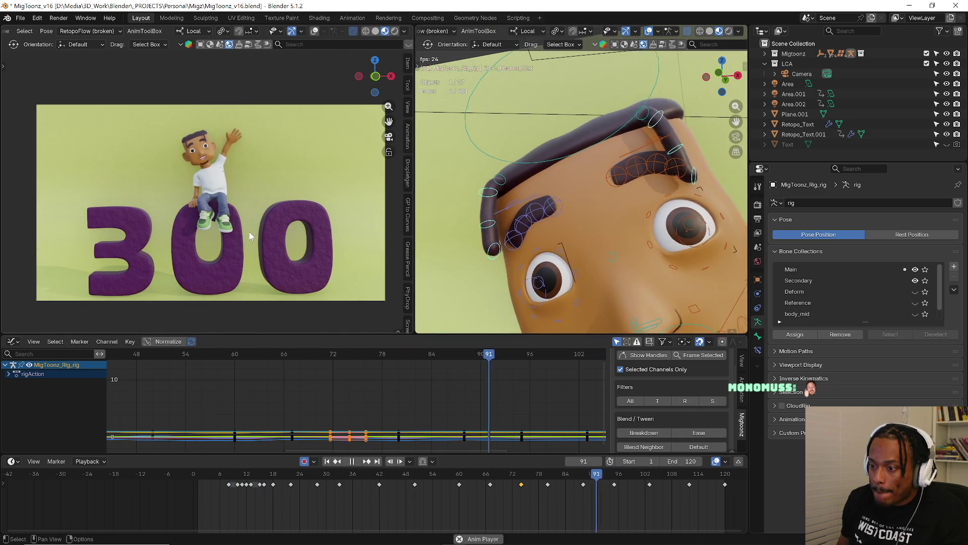
key("space")
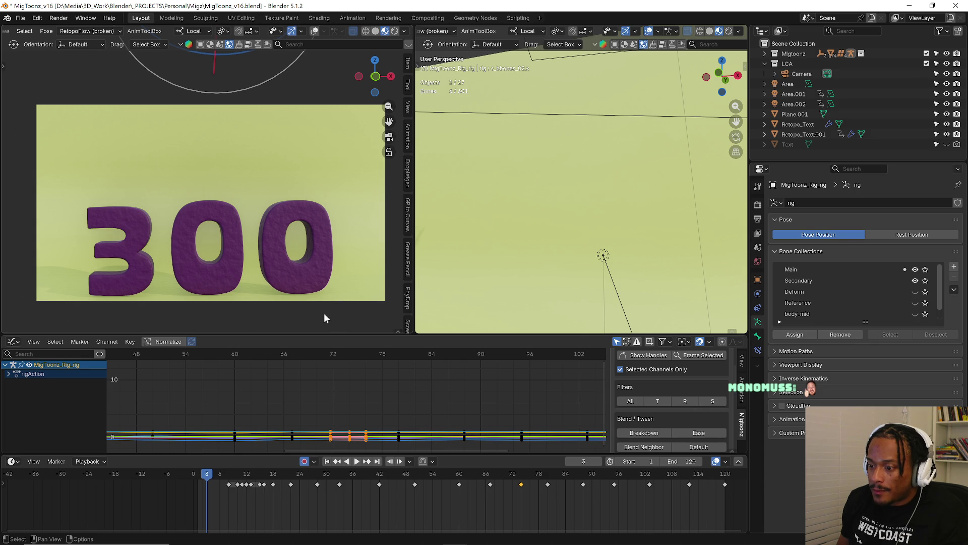
left_click(570, 261)
Select the 300 lettering and separate the linked '3' into its own object.
key("Home")
mouse_move(586, 220)
middle_mouse_down()
mouse_move(570, 234)
mouse_move(520, 241)
middle_mouse_up()
key("ctrl+Tab")
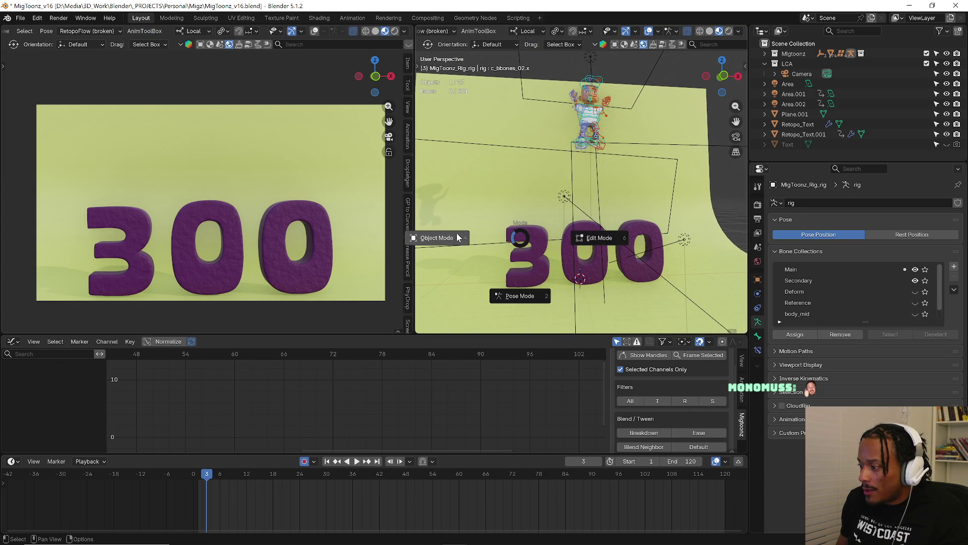
left_click(433, 238)
left_click(529, 243)
key("Tab")
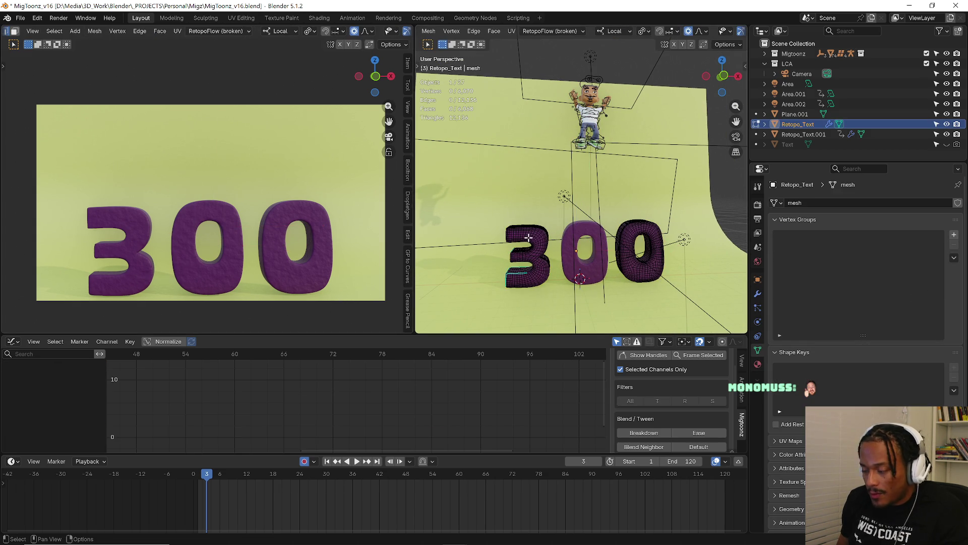
key("l")
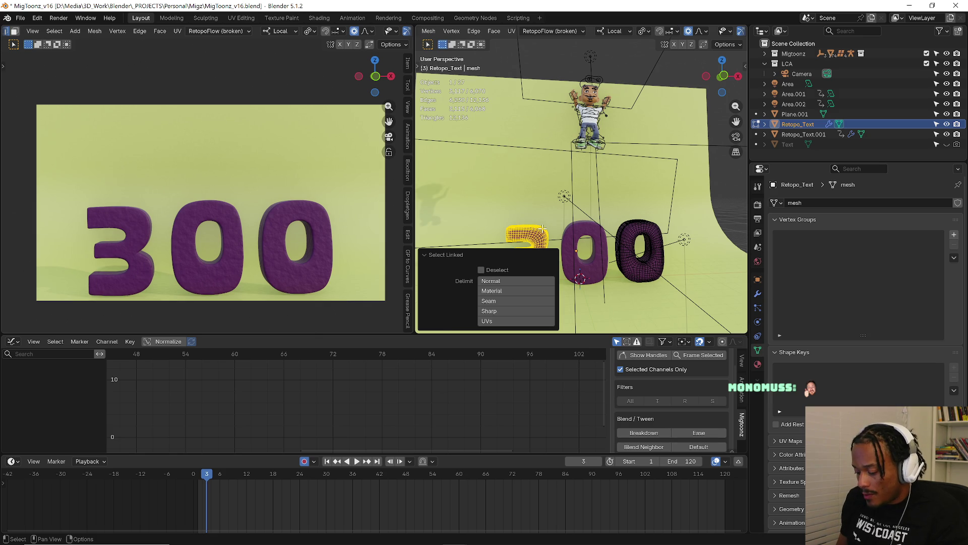
key("p")
left_click(543, 228)
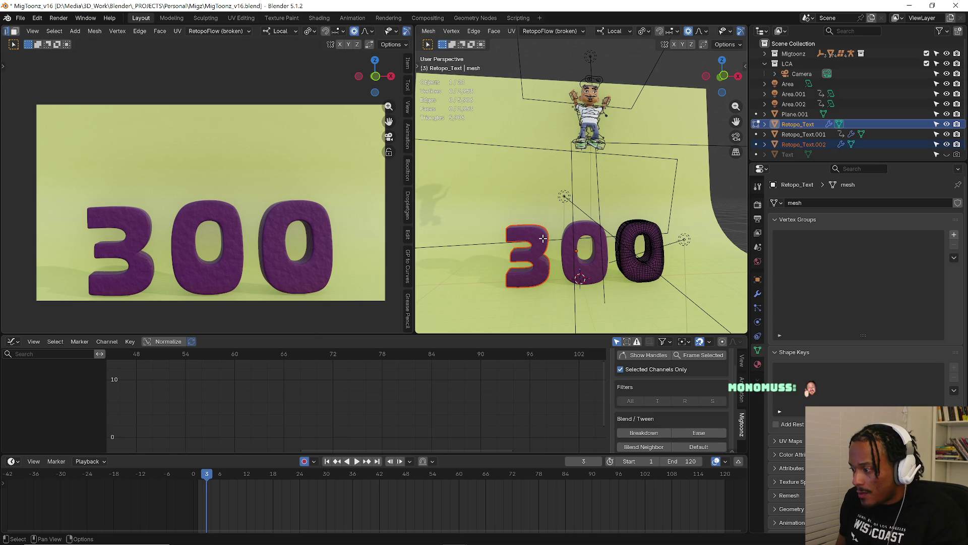
Set the transform pivot point to Median Point.
mouse_move(538, 249)
middle_mouse_down()
mouse_move(570, 276)
mouse_move(599, 277)
middle_mouse_up()
scroll(603, 277, "up", 3)
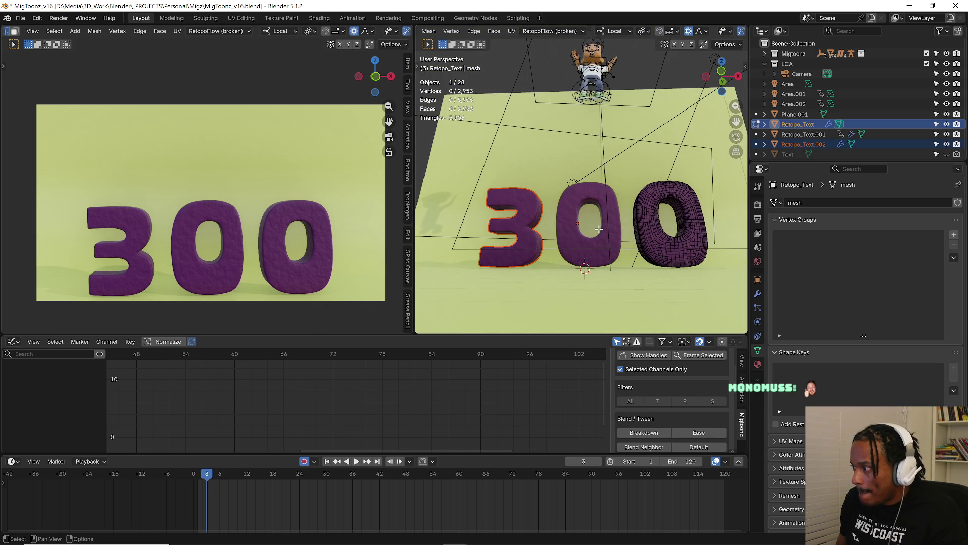
left_click(648, 33)
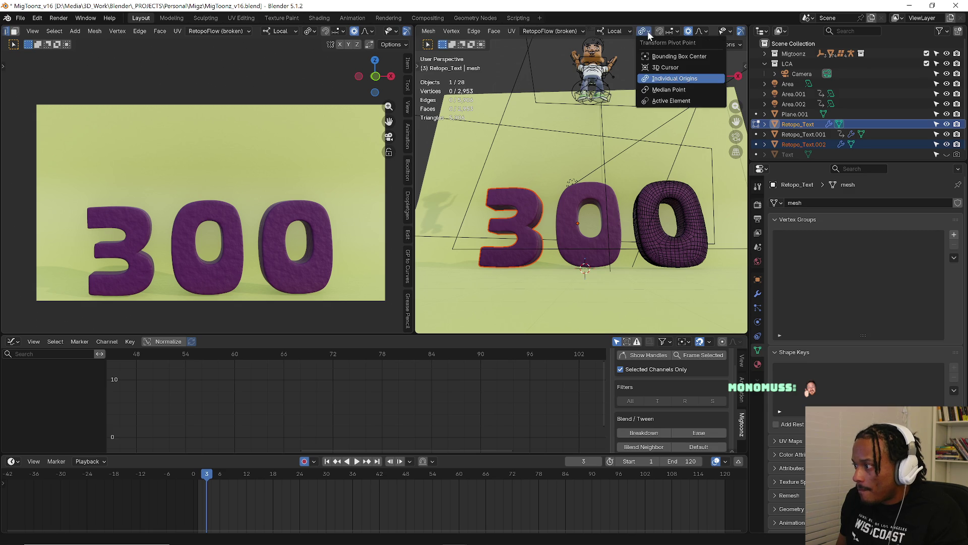
left_click(654, 89)
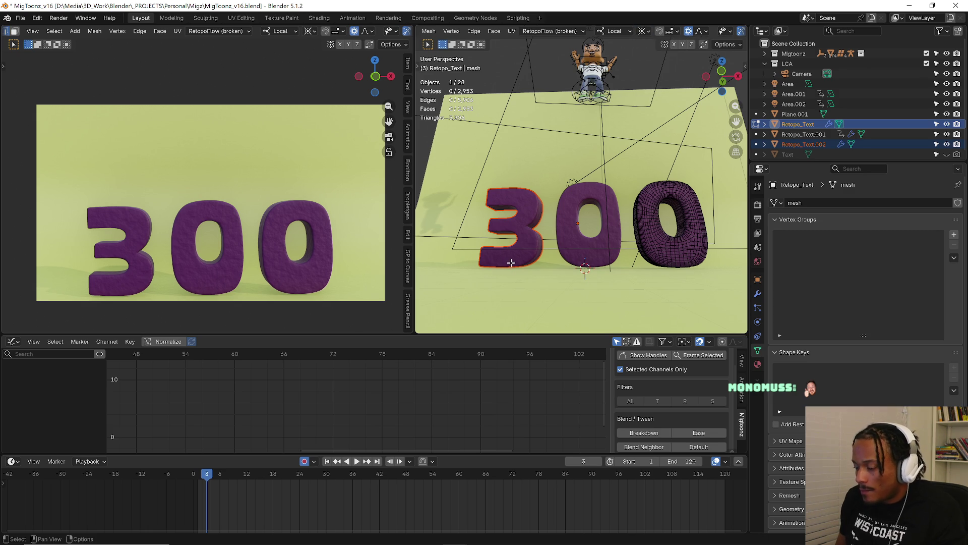
Isolate the remaining '0' in local view and return to Object Mode.
key("KP_Divide")
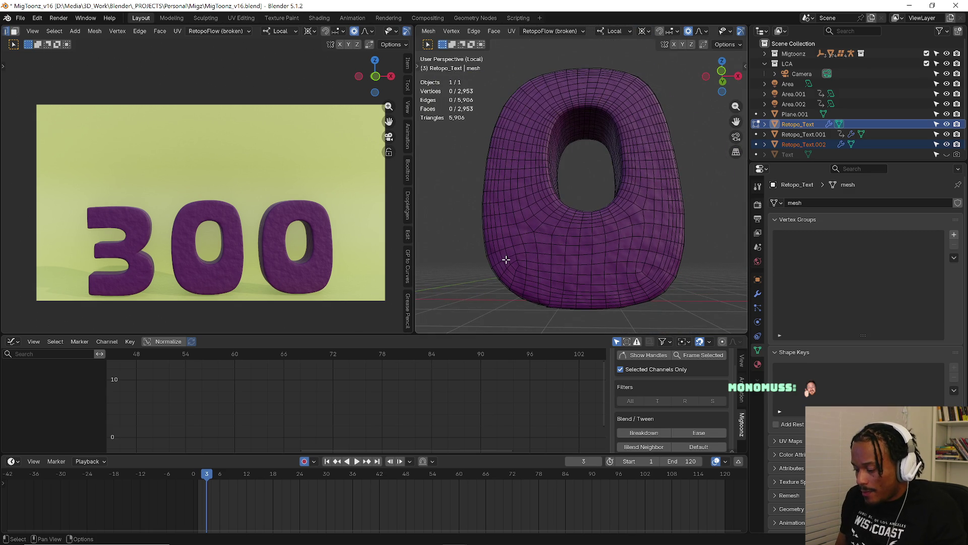
scroll(505, 260, "down", 5)
key("ctrl+Tab")
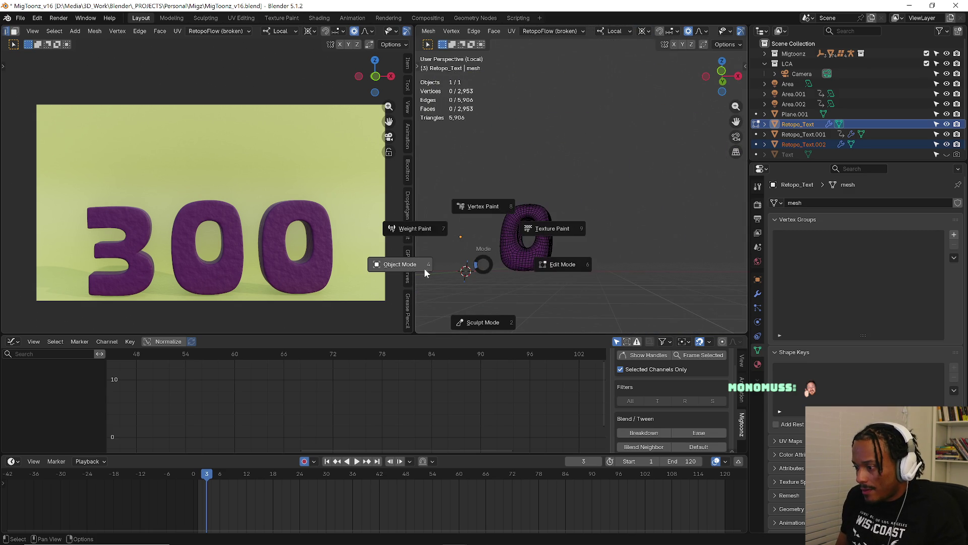
left_click(424, 268)
middle_click_drag(518, 262, 595, 257)
scroll(600, 270, "down", 3)
key("ctrl+Tab")
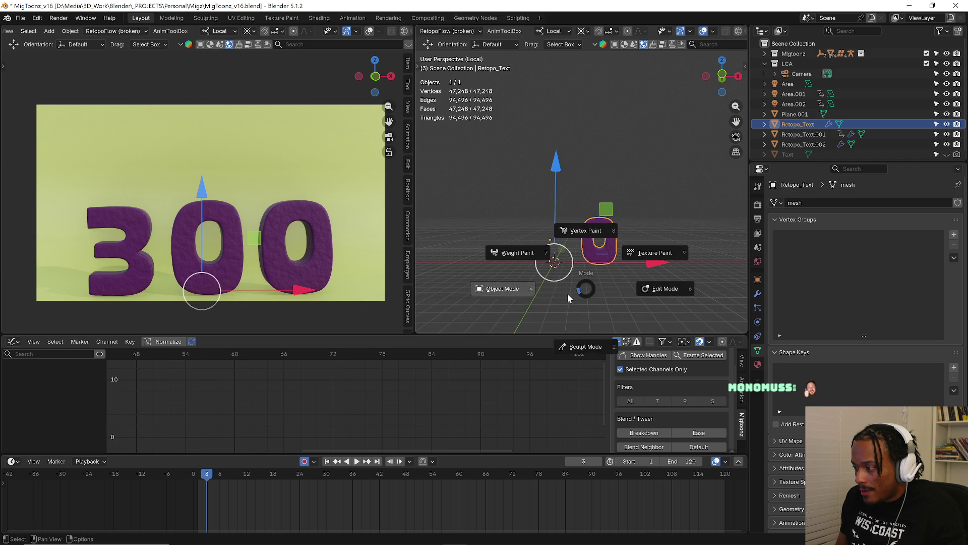
Select a vertex on the right '0' in Edit Mode, then return to Object Mode.
left_click(646, 298)
scroll(555, 264, "up", 6)
mouse_move(555, 263)
middle_mouse_down()
mouse_move(587, 265)
mouse_move(593, 246)
middle_mouse_up()
scroll(592, 247, "up", 4)
left_click(591, 253)
key("ctrl+Tab")
left_click(597, 294)
mouse_move(597, 295)
middle_mouse_down()
mouse_move(625, 295)
mouse_move(616, 228)
middle_mouse_up()
Set the right '0' origin to the 3D cursor at its base.
right_click(617, 228)
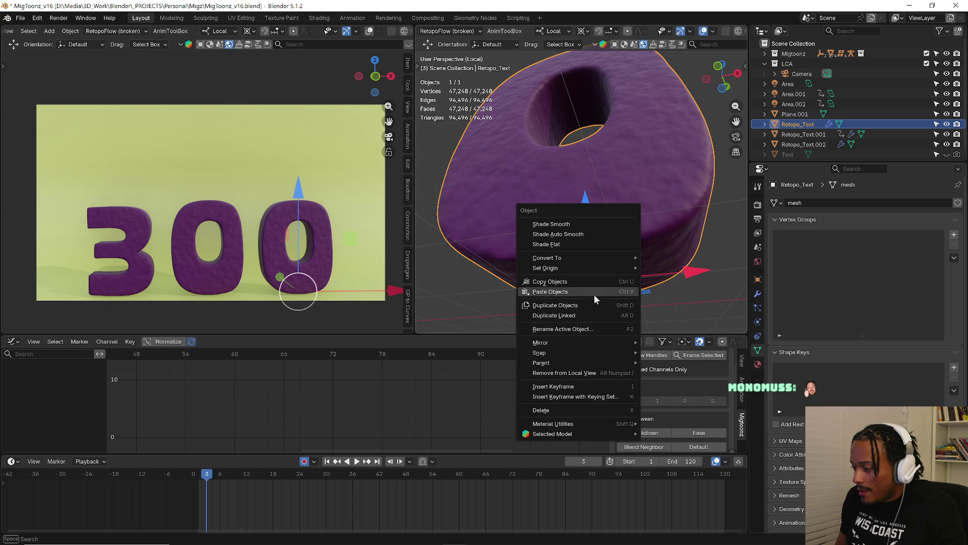
mouse_move(580, 268)
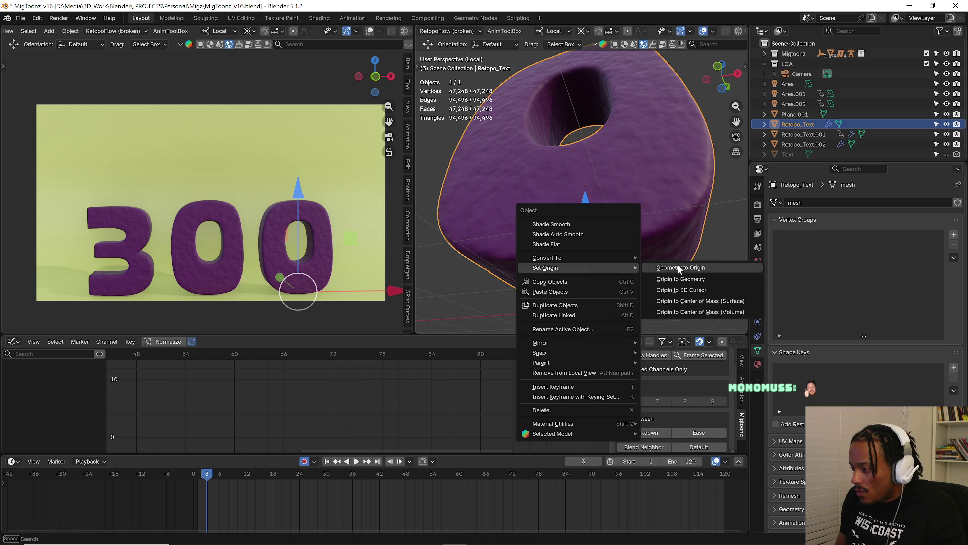
left_click(695, 287)
scroll(585, 258, "down", 3)
middle_click_drag(585, 259, 594, 276)
scroll(595, 276, "up", 4)
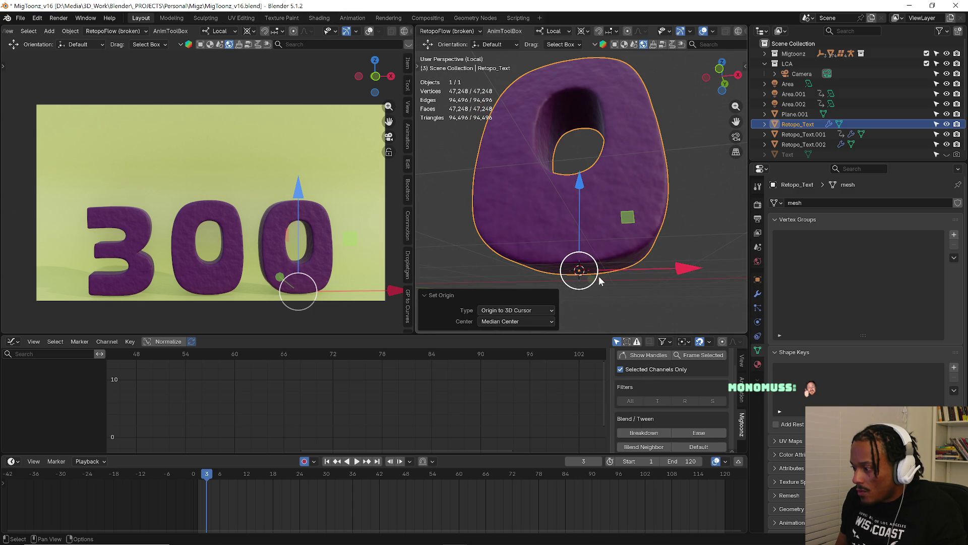
Stay in Object Mode and leave local view to show the full scene.
key("ctrl+Tab")
left_click(495, 281)
scroll(582, 244, "down", 3)
middle_click_drag(583, 244, 602, 251)
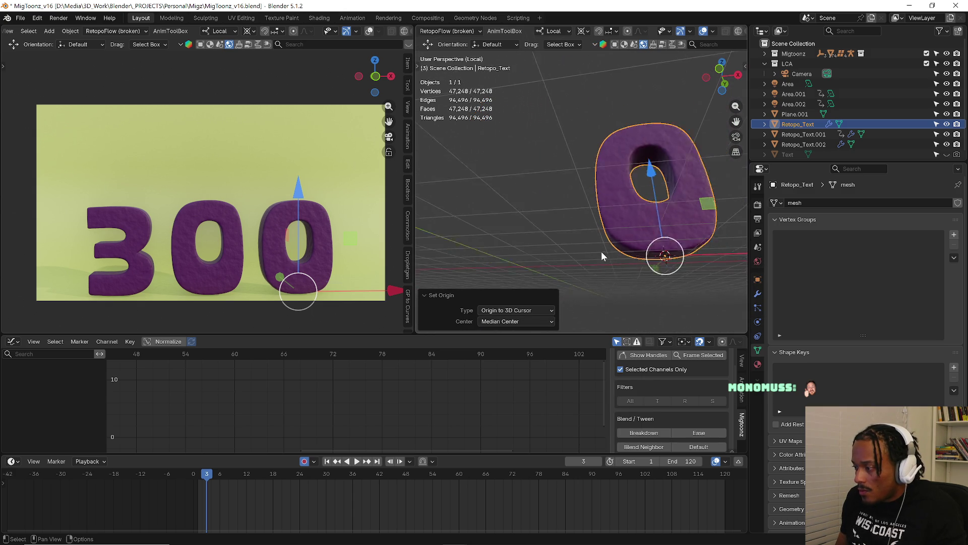
key("ctrl+Tab")
left_click(491, 259)
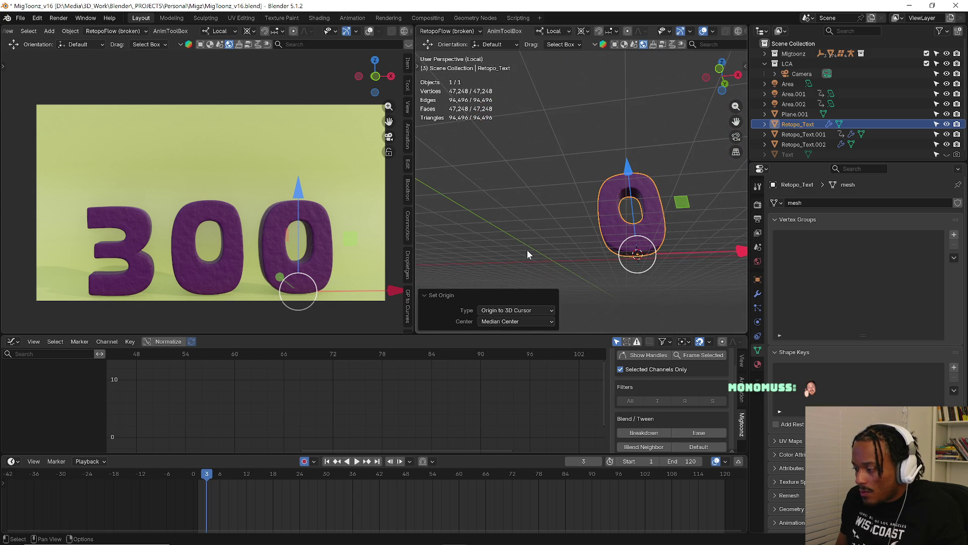
key("KP_Divide")
middle_click_drag(531, 253, 605, 244)
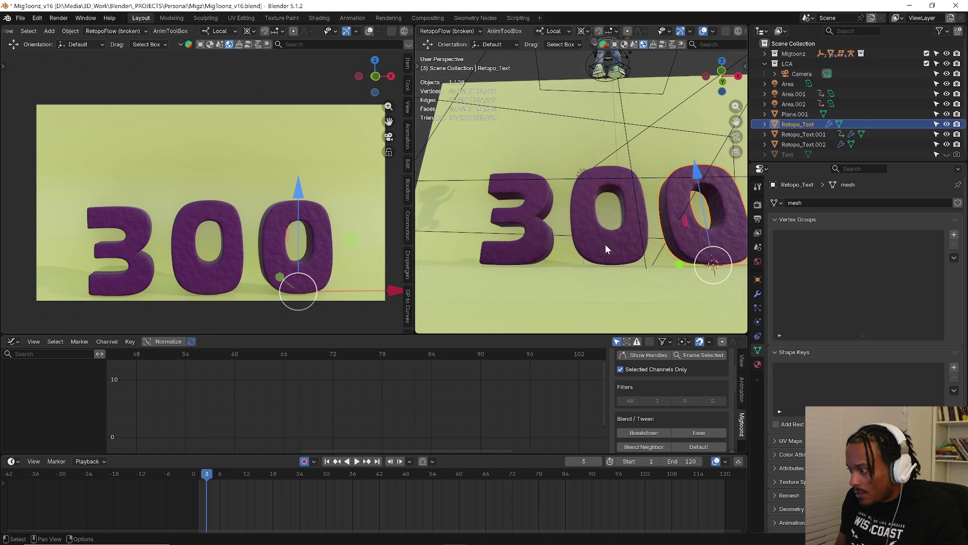
Select the middle '0' (Retopo_Text.001), isolate it in local view, and return to Object Mode.
left_click(605, 244)
scroll(607, 261, "up", 3)
key("ctrl+Tab")
left_click(733, 292)
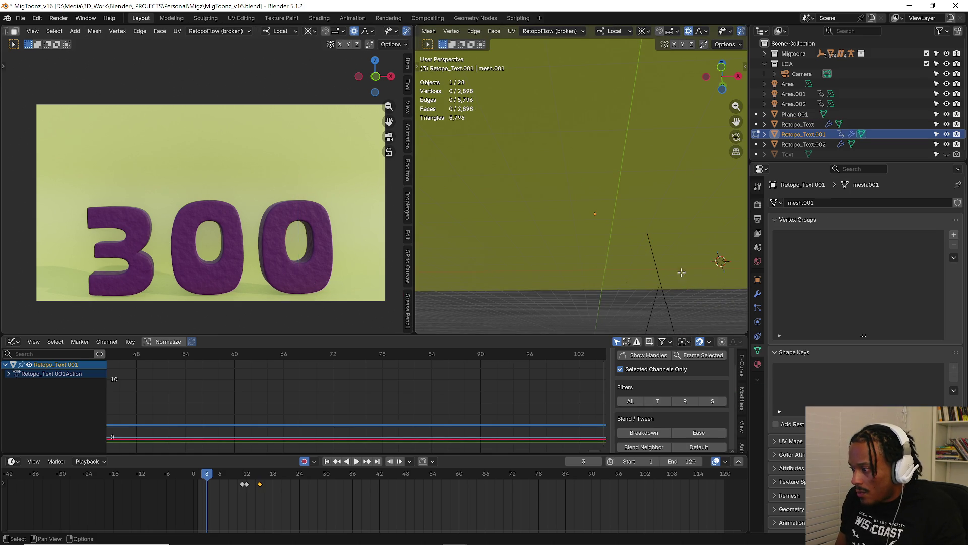
key("KP_Divide")
mouse_move(610, 266)
middle_mouse_down()
mouse_move(597, 237)
mouse_move(575, 264)
mouse_move(556, 249)
middle_mouse_up()
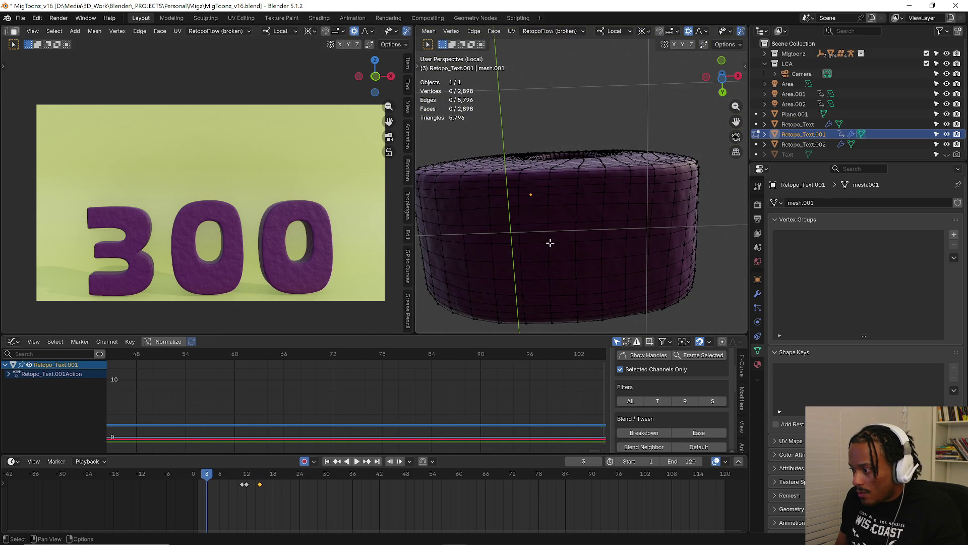
key("Tab")
key("Tab")
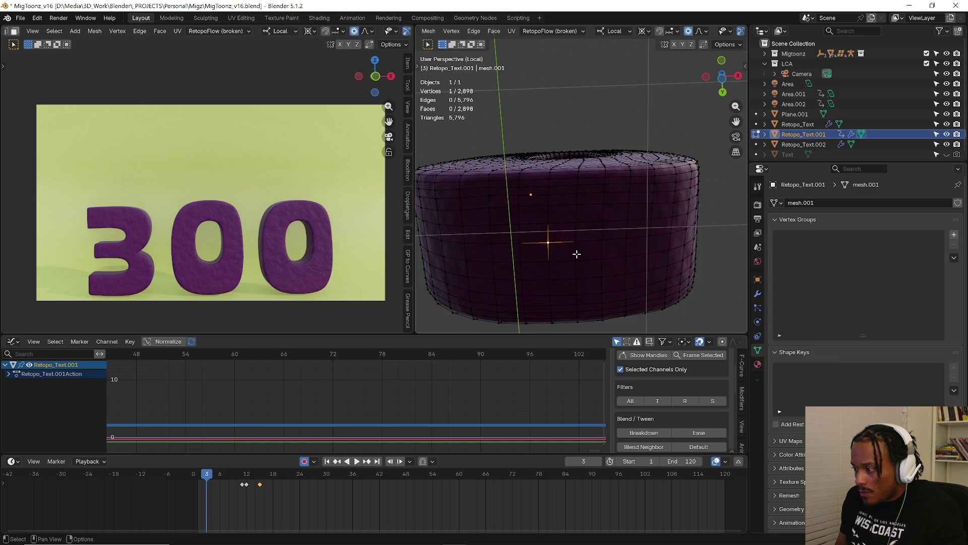
key("ctrl+Tab")
left_click(572, 291)
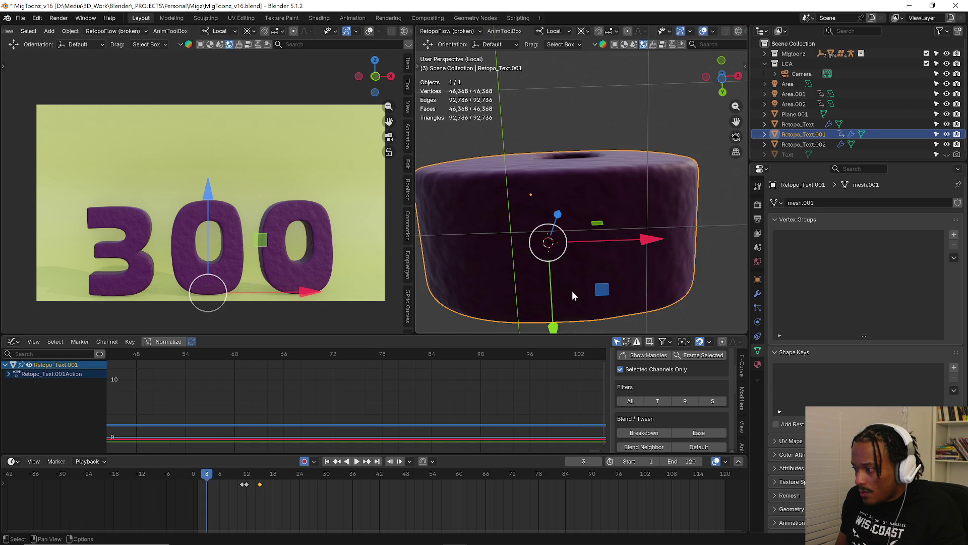
Set Retopo_Text.001's origin to the 3D cursor and exit local view to the full scene.
right_click(586, 264)
left_click(653, 284)
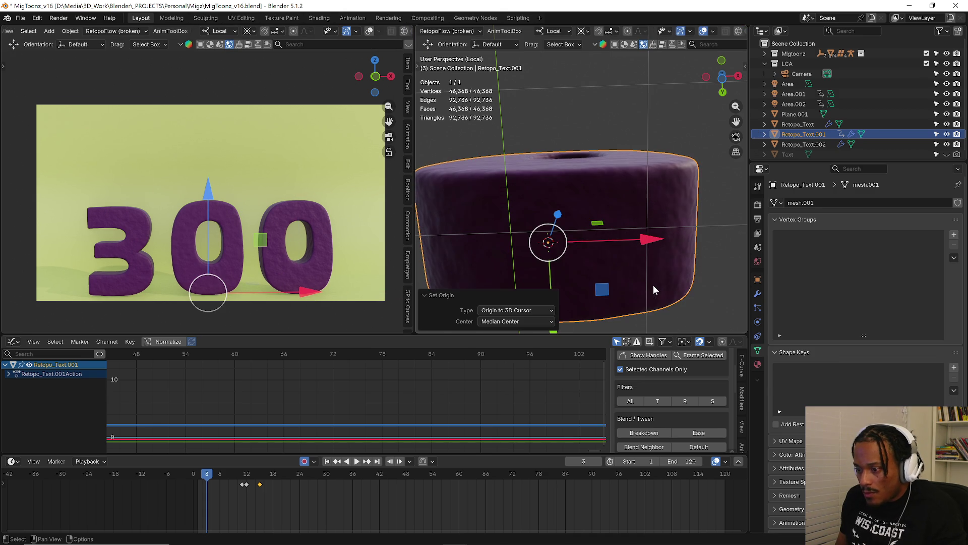
mouse_move(607, 242)
middle_mouse_down()
mouse_move(600, 284)
mouse_move(589, 271)
mouse_move(601, 225)
mouse_move(598, 253)
mouse_move(591, 243)
middle_mouse_up()
key("grave")
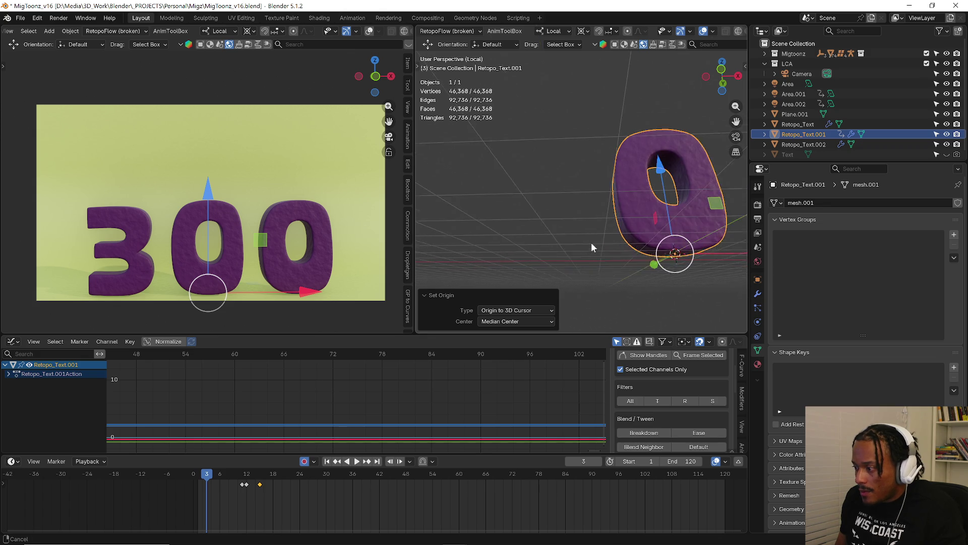
key("KP_Divide")
mouse_move(551, 274)
middle_mouse_down()
mouse_move(575, 270)
mouse_move(291, 438)
middle_mouse_up()
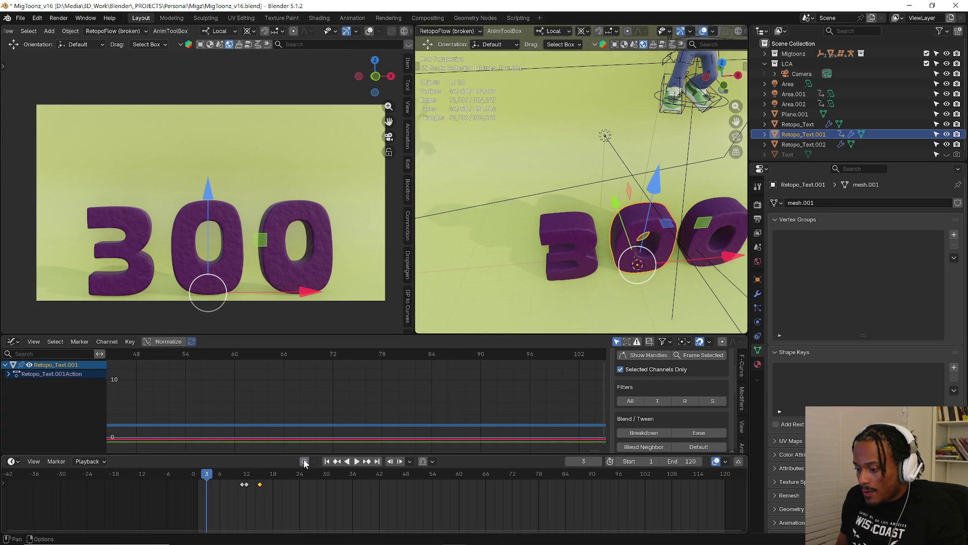
left_click(713, 221)
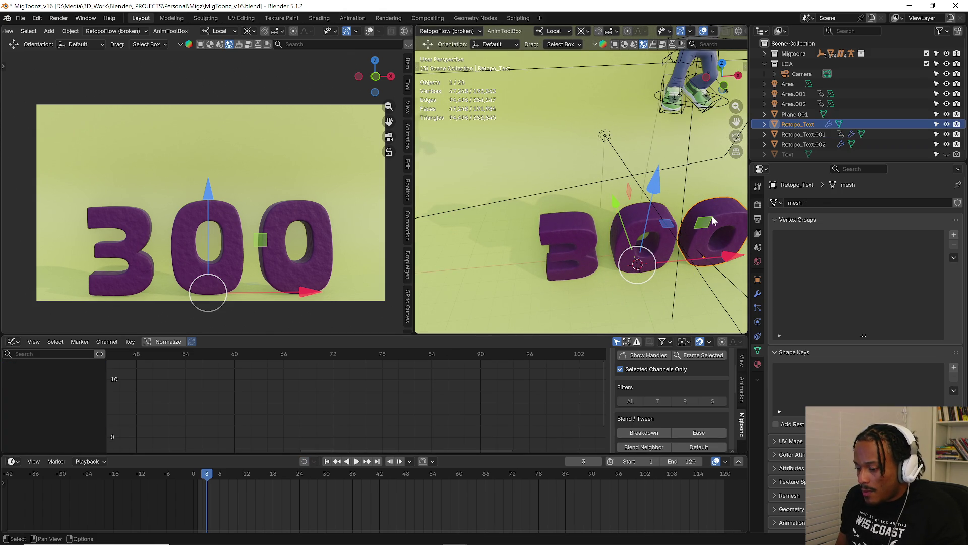
Isolate the '3' (Retopo_Text.002) and set its origin to the 3D cursor.
left_click(588, 251)
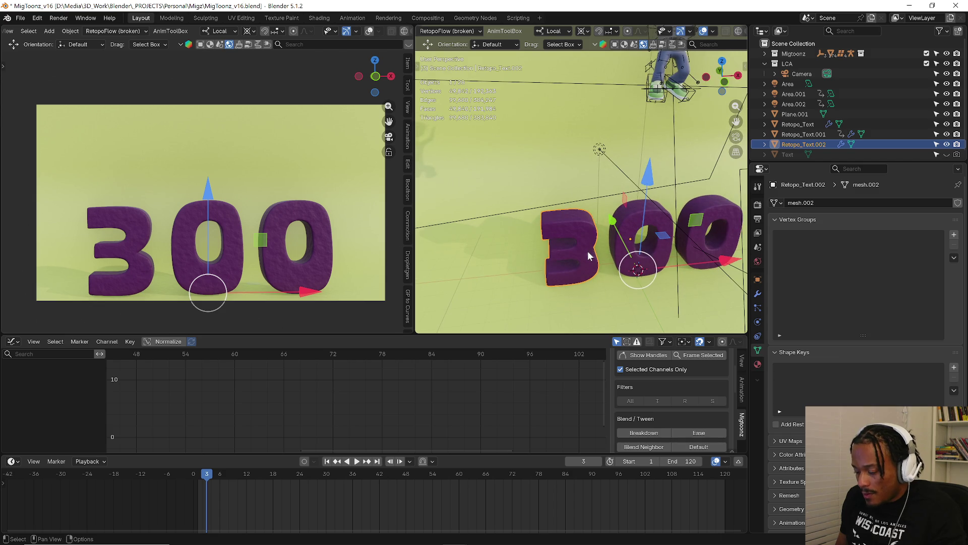
key("KP_Divide")
mouse_move(580, 257)
middle_mouse_down()
mouse_move(567, 253)
mouse_move(560, 292)
mouse_move(558, 277)
middle_mouse_up()
key("Tab")
key("Tab")
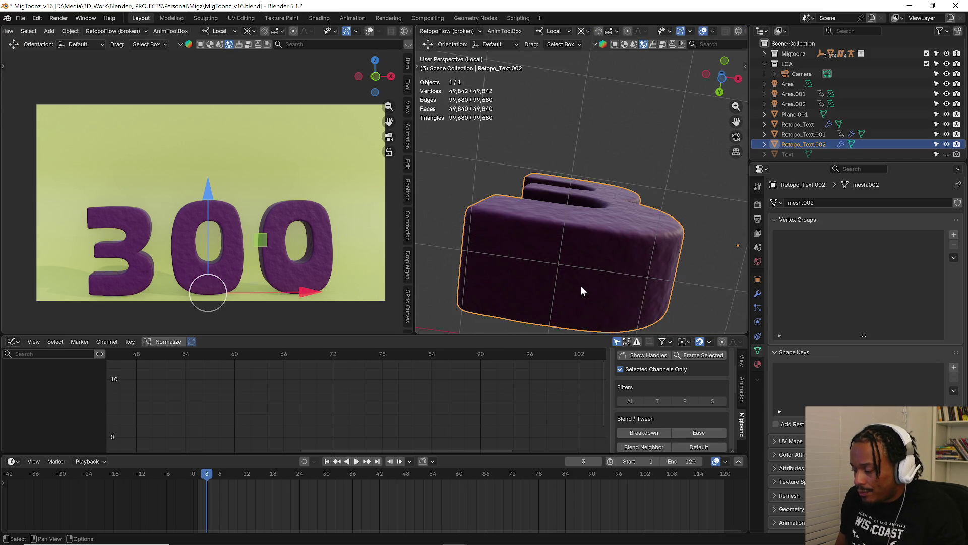
key("Tab")
key("Tab")
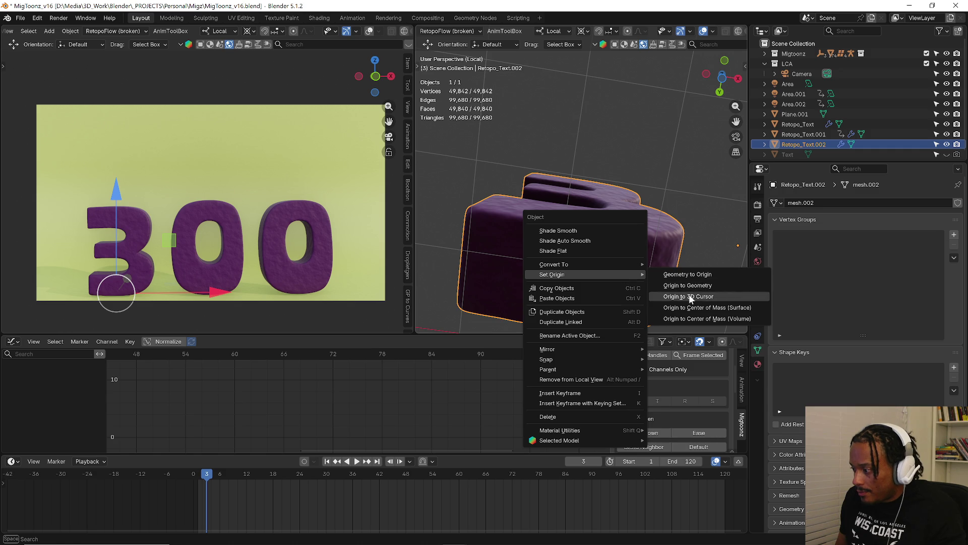
left_click(688, 297)
mouse_move(589, 254)
middle_mouse_down()
mouse_move(592, 276)
mouse_move(444, 180)
mouse_move(507, 190)
mouse_move(522, 209)
middle_mouse_up()
Exit local view and add both '0' letters to the selection.
key("ctrl+Tab")
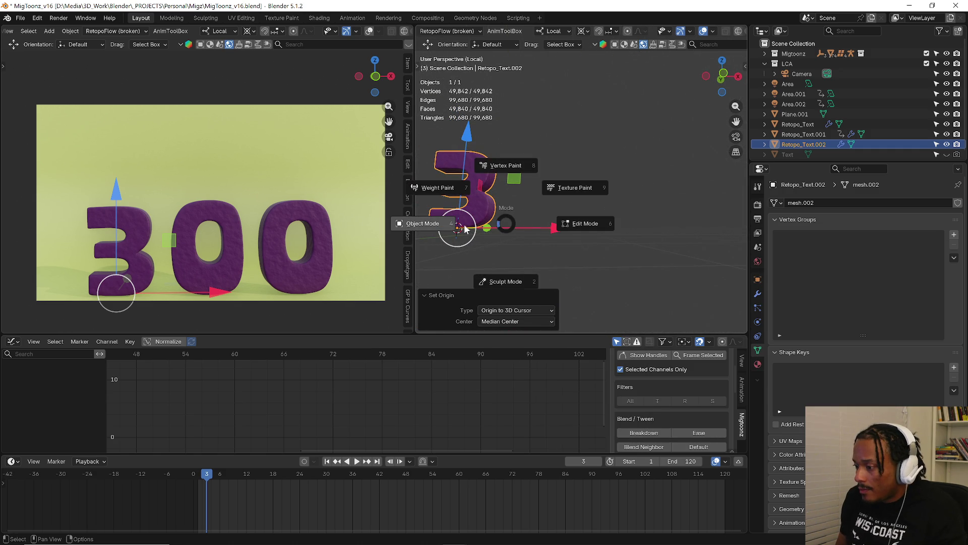
key("KP_Divide")
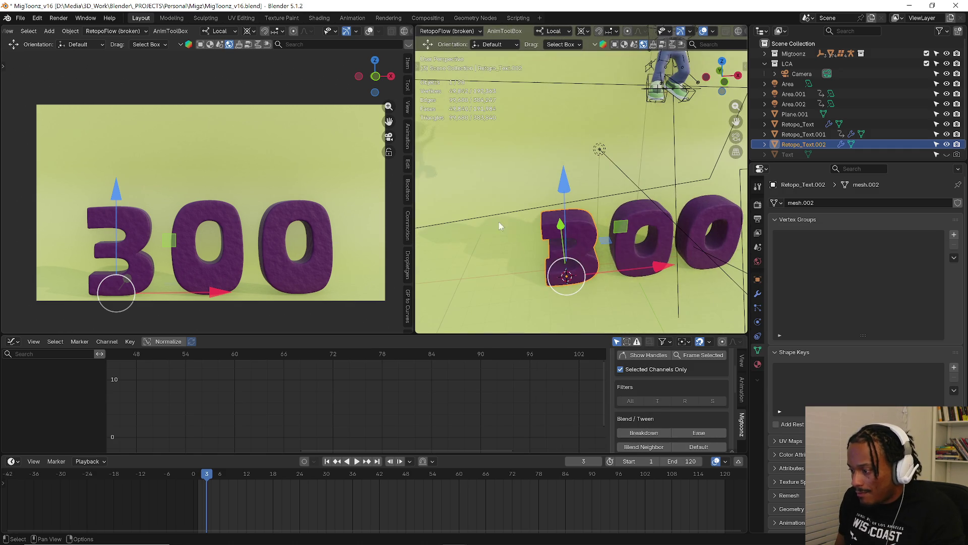
left_click(626, 233, "shift")
left_click(706, 210, "shift")
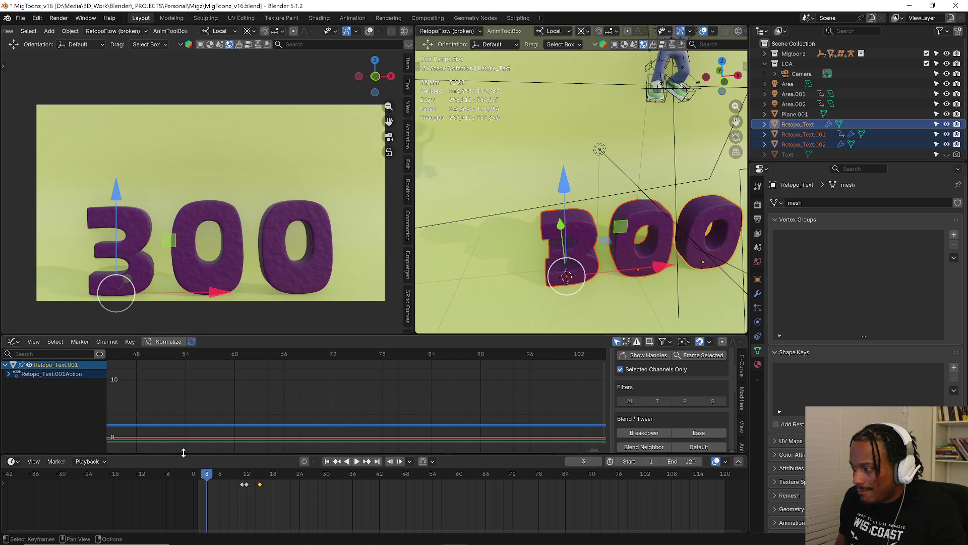
Select the middle '0' and frame its Y Location curve under Object Transforms.
mouse_move(204, 479)
left_mouse_down()
mouse_move(238, 480)
mouse_move(191, 484)
mouse_move(253, 492)
mouse_move(242, 483)
left_mouse_up()
left_click(604, 225)
left_click(612, 212)
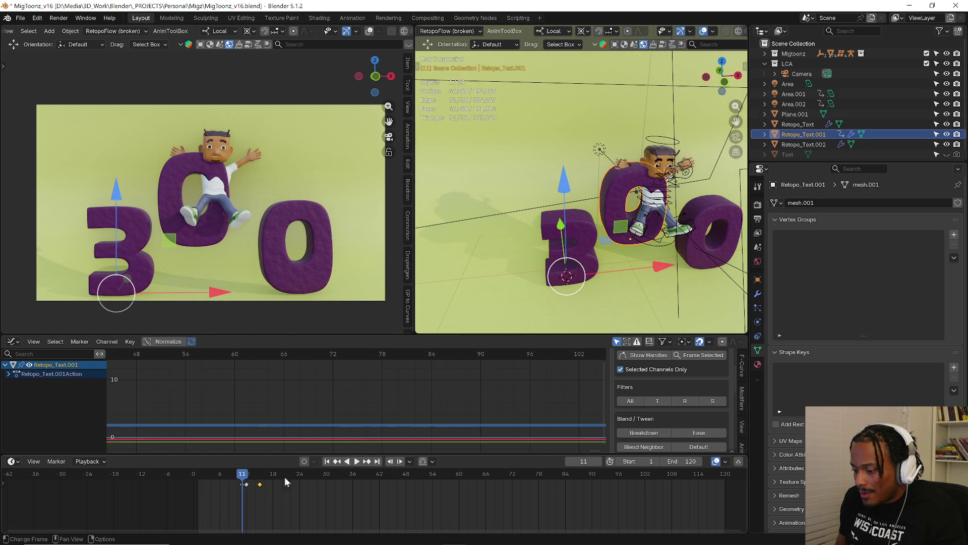
key("Home")
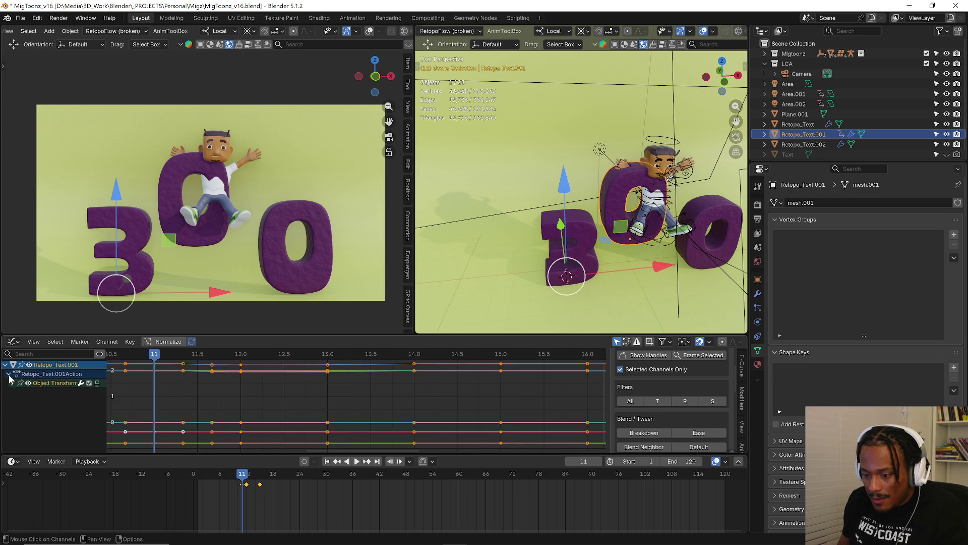
left_click(11, 383)
left_click(50, 401)
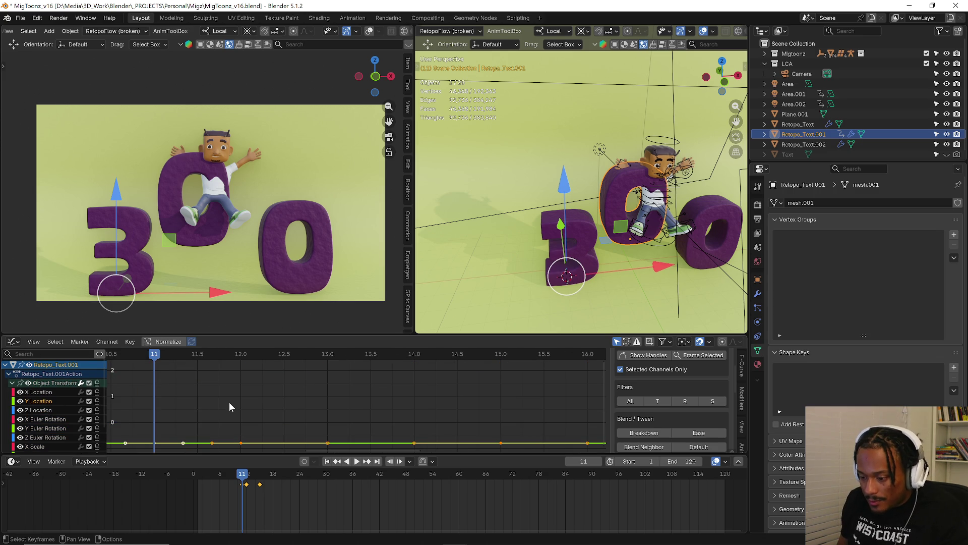
key("Home")
key("Home")
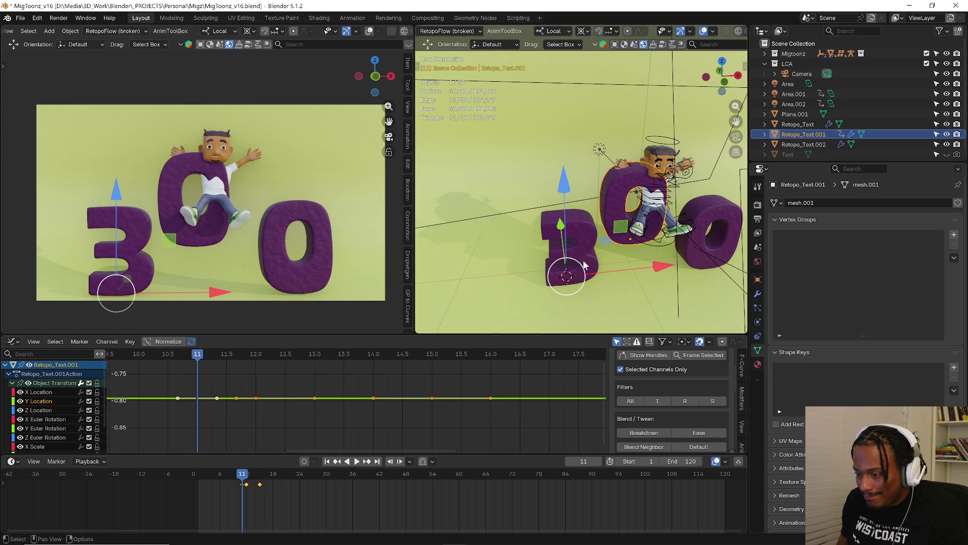
Set the pivot point to Median Point, then try a vertical Y Location key move and cancel it.
mouse_move(588, 307)
middle_mouse_down()
mouse_move(609, 277)
mouse_move(616, 183)
middle_mouse_up()
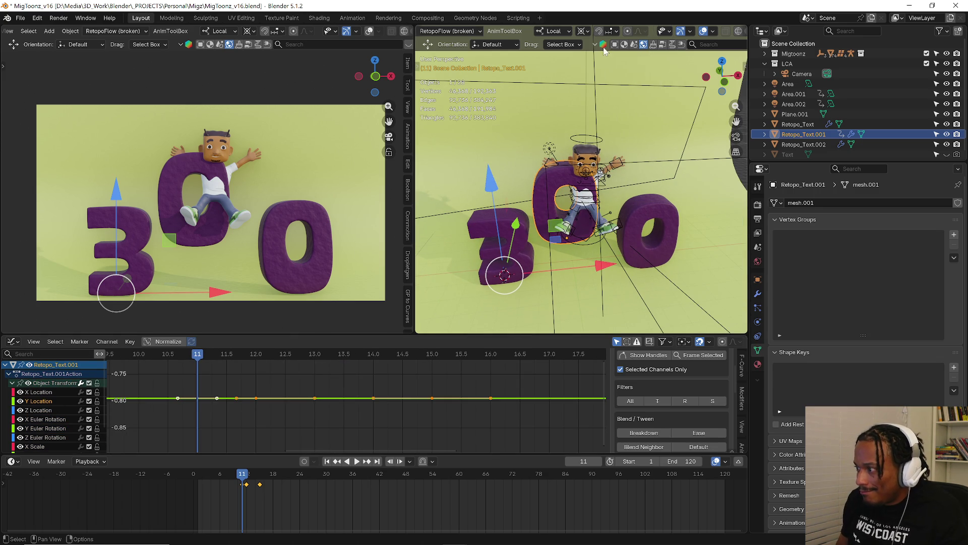
left_click(581, 33)
left_click(605, 89)
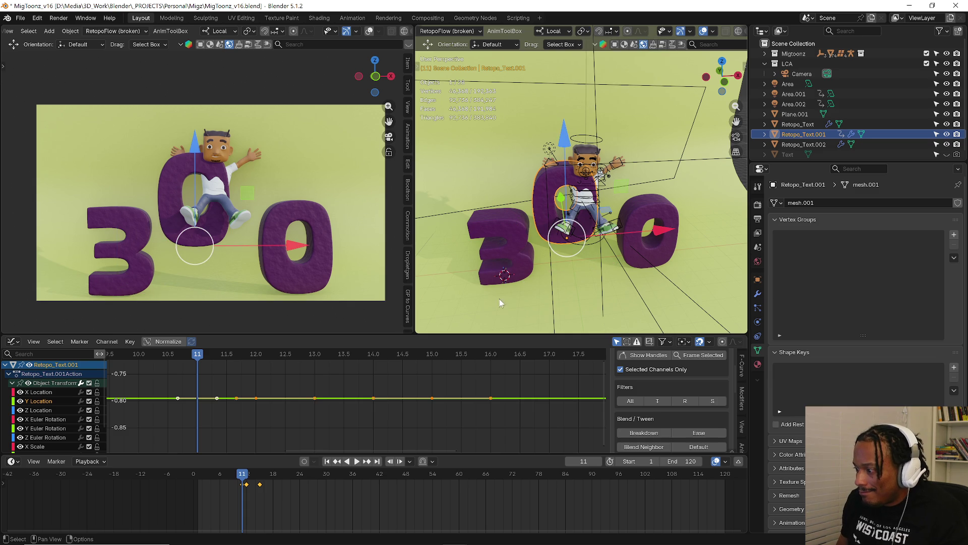
scroll(298, 409, "down", 6)
key("a")
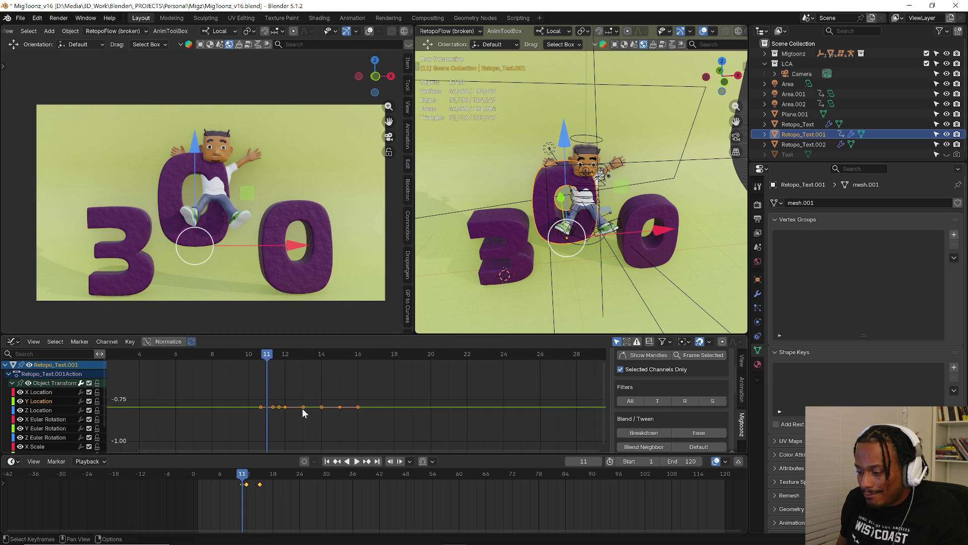
key("g")
key("y")
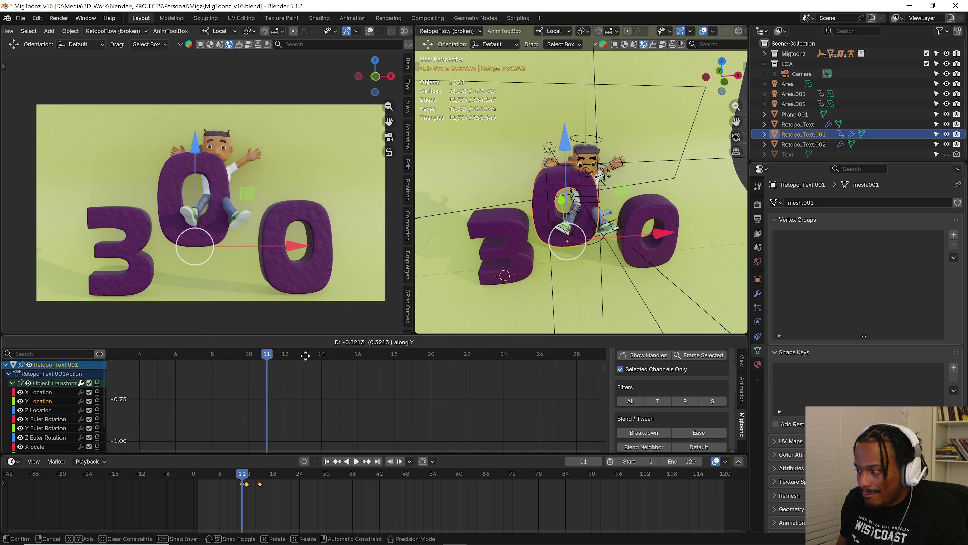
key("Escape")
mouse_move(515, 295)
middle_mouse_down()
mouse_move(666, 237)
mouse_move(568, 156)
middle_mouse_up()
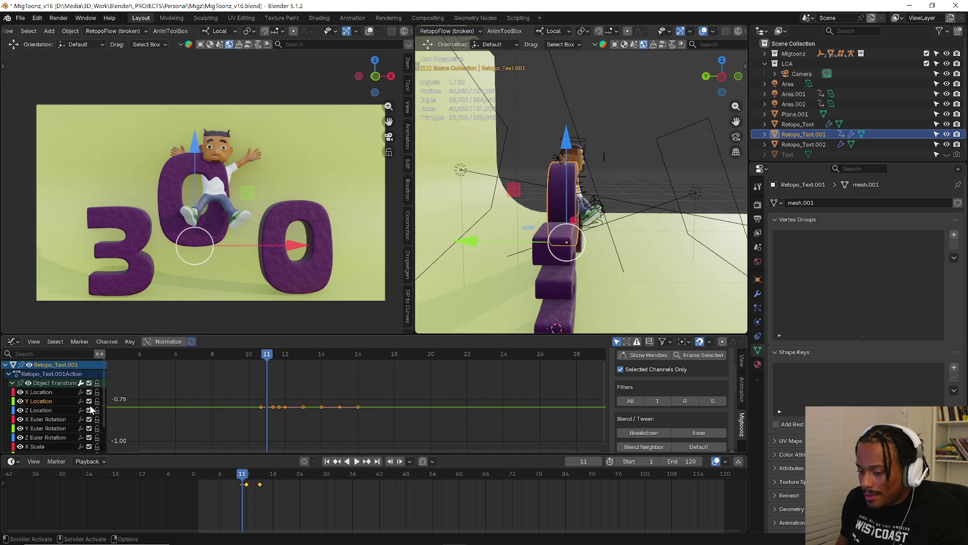
Pick the middle '0's Z Location channel, frame it, and select all its keys.
left_click(41, 410)
left_click(294, 410)
key("Home")
scroll(258, 363, "down", 3)
key("a")
key("g")
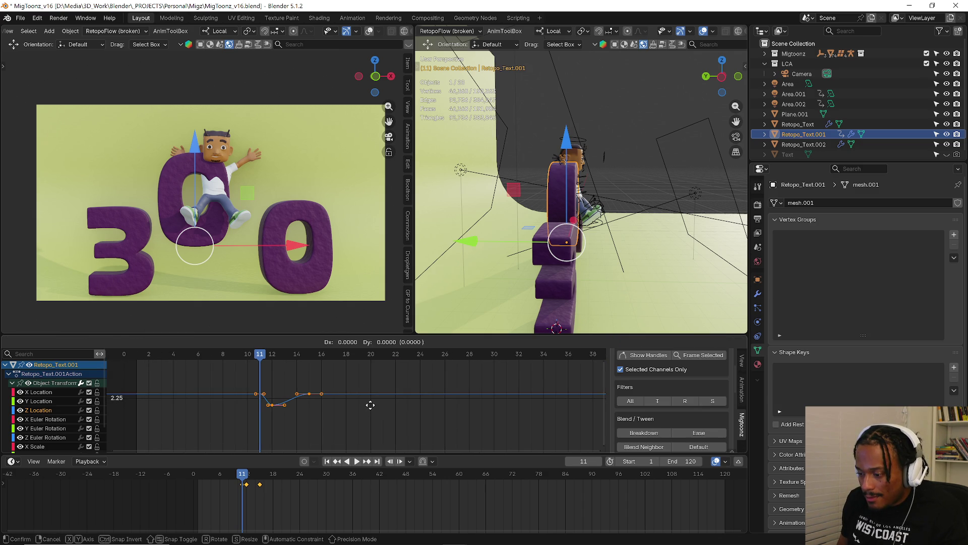
key("Escape")
scroll(374, 420, "down", 5)
scroll(375, 419, "down", 3)
Move the middle '0' keys two frames later and play the staggered pop-up from the start.
key("g")
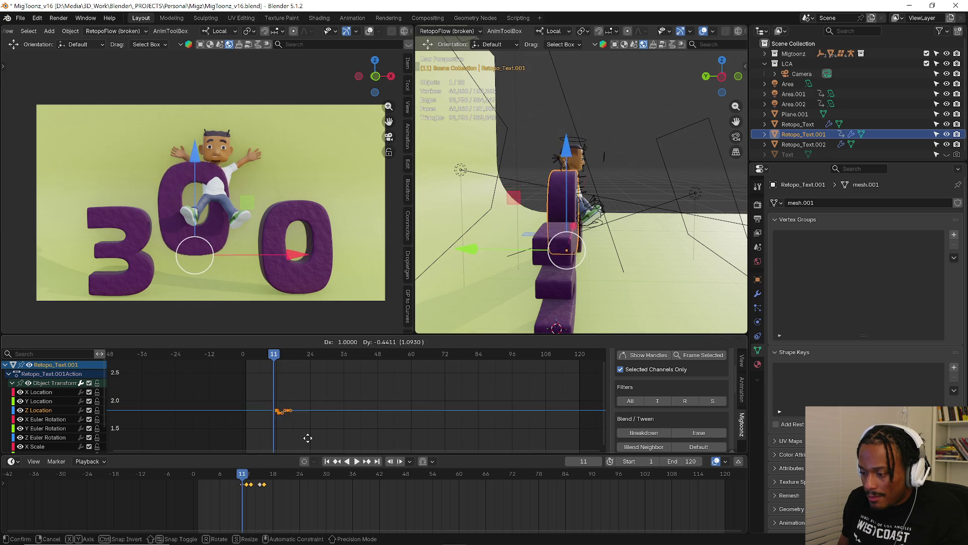
left_click(309, 368)
scroll(323, 388, "down", 2)
key("g")
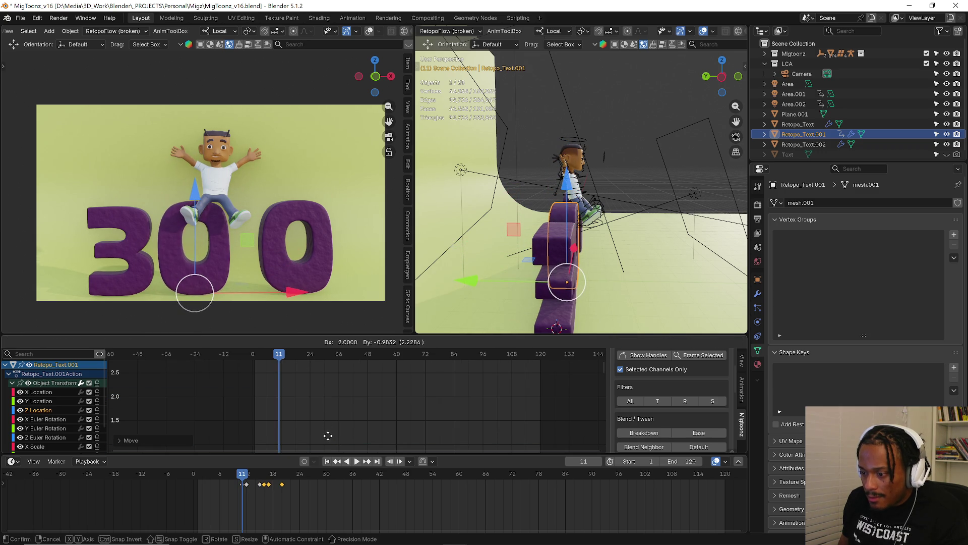
left_click(262, 434)
key("shift+Left")
key("space")
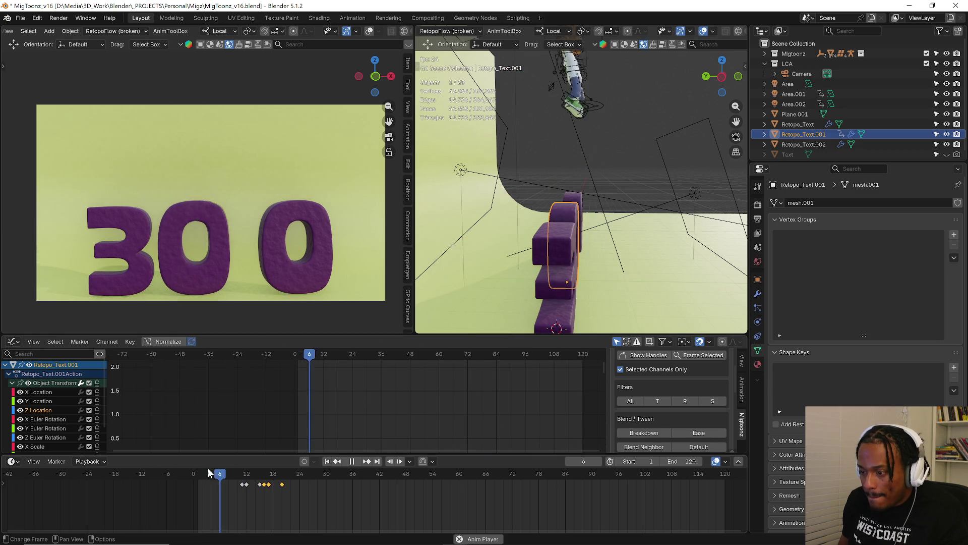
Stop at frame 17, face the 300 letters, and shift the middle '0' keys up about 0.73.
key("shift+Left")
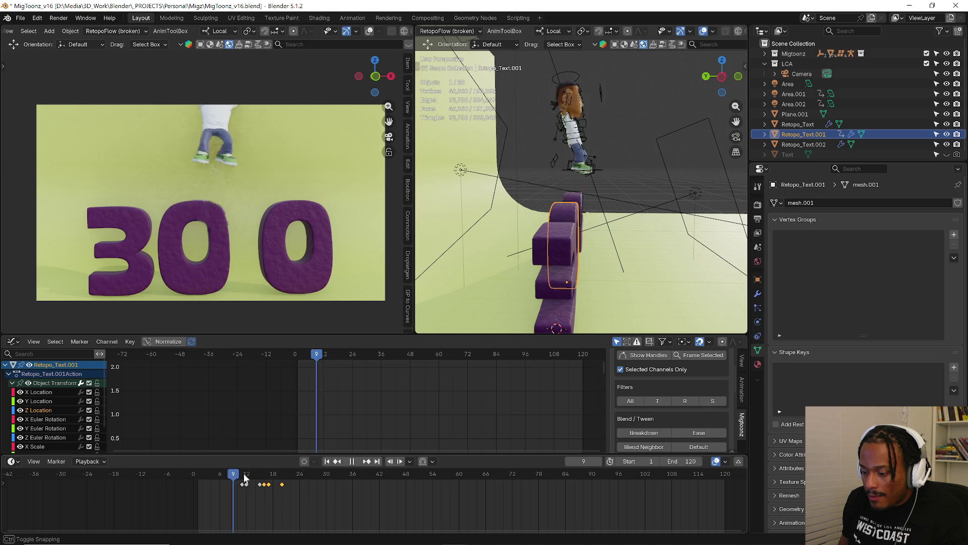
key("space")
mouse_move(439, 282)
middle_mouse_down()
mouse_move(471, 252)
mouse_move(584, 232)
middle_mouse_up()
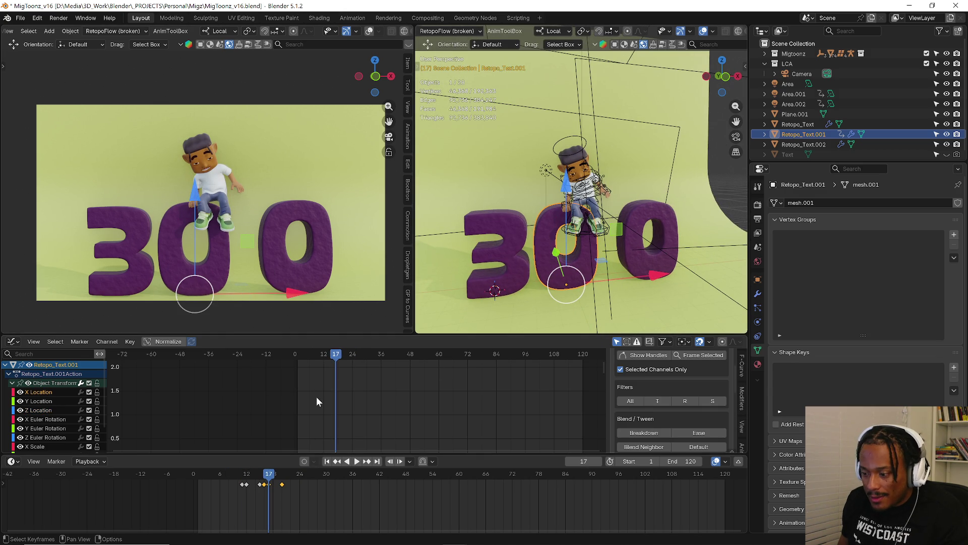
key("Home")
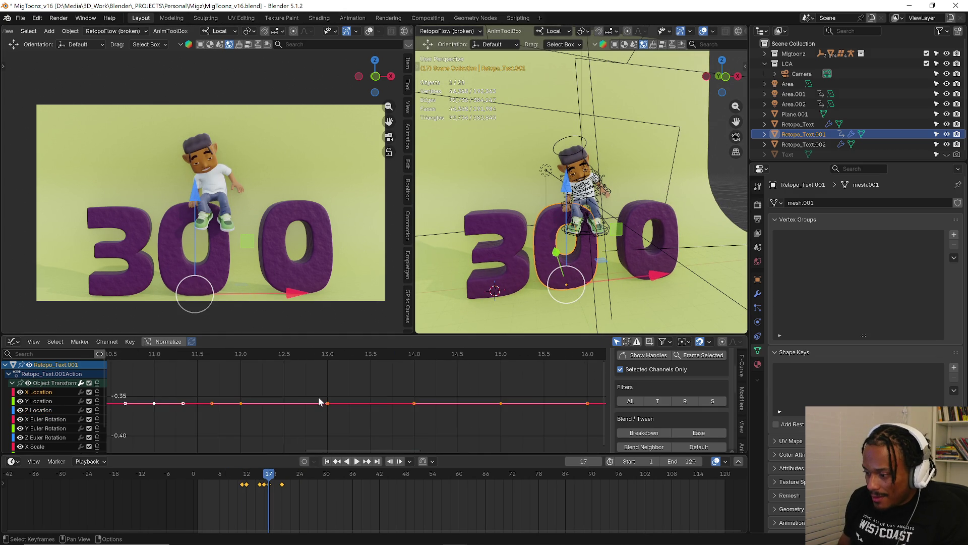
key("g")
key("y")
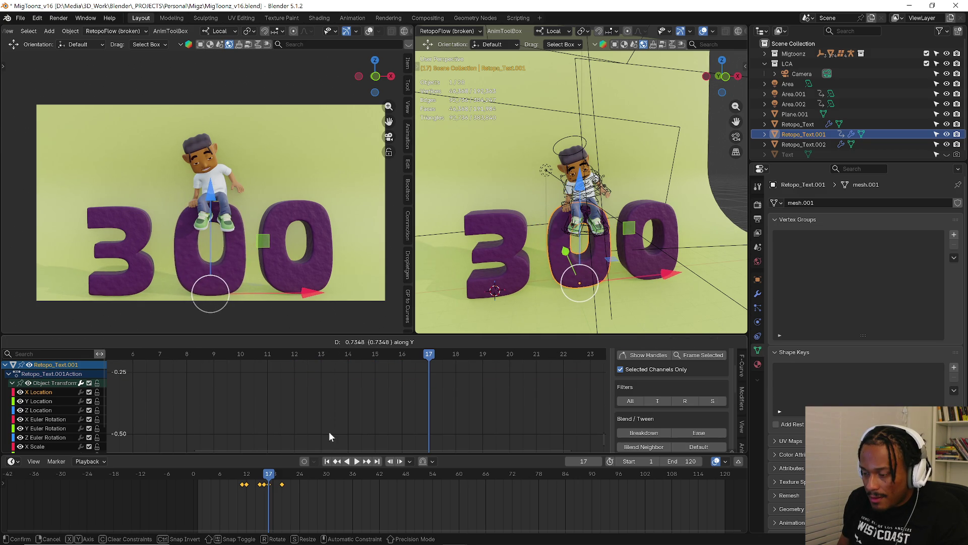
Confirm the pending keyframe value change and preview the animation from frame 1.
left_click(331, 437)
left_click(210, 473)
key("space")
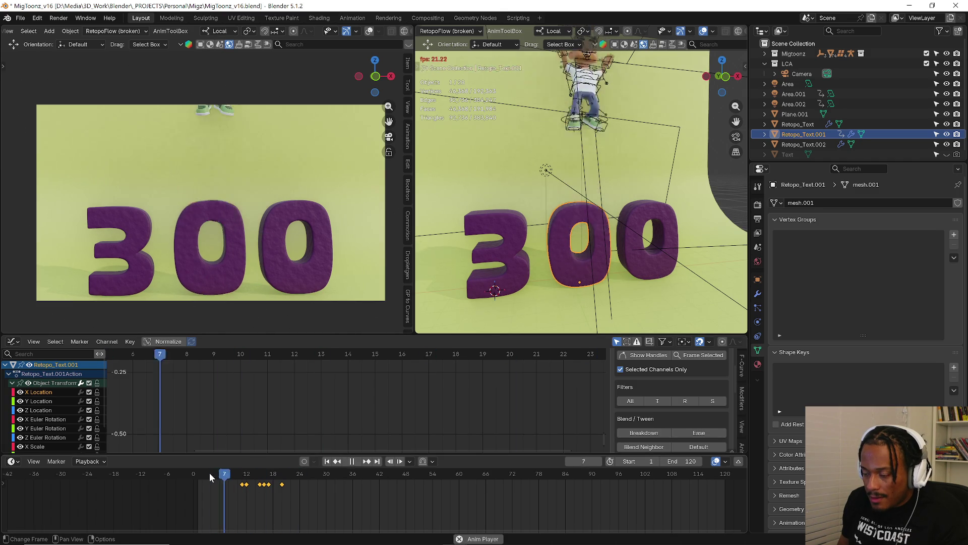
key("space")
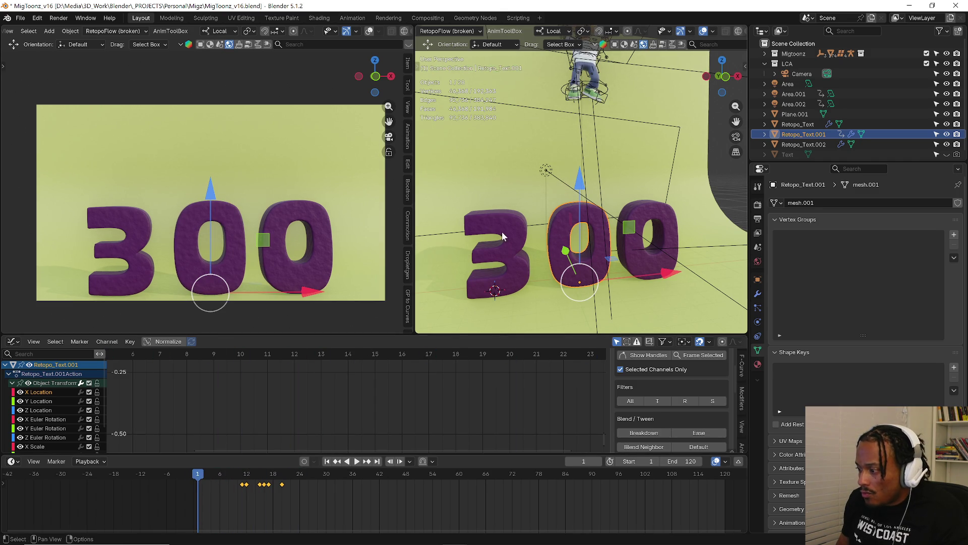
Select the 3 and Retopo_Text letters and key their Location at frame 6.
left_click(524, 222, "shift")
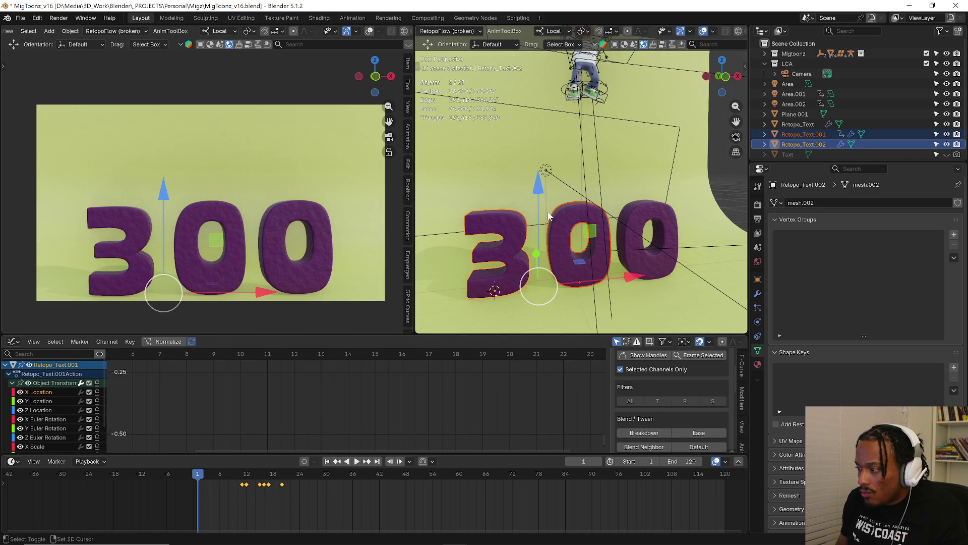
left_click(658, 216, "shift")
mouse_move(198, 480)
left_mouse_down()
mouse_move(242, 479)
mouse_move(224, 488)
left_mouse_up()
key("i")
left_click(222, 486)
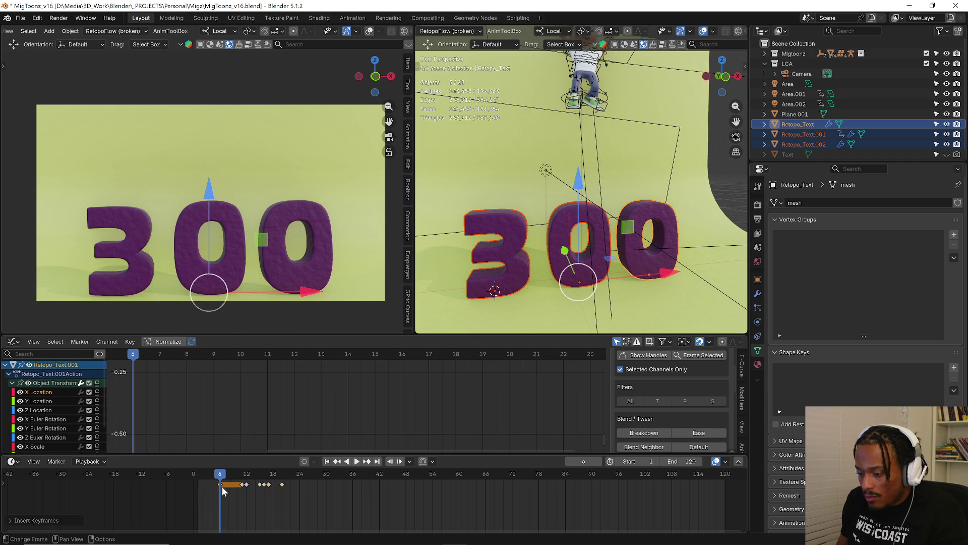
Try raising the letters out of view at frame 1 and keying them, then undo it.
left_click(197, 479)
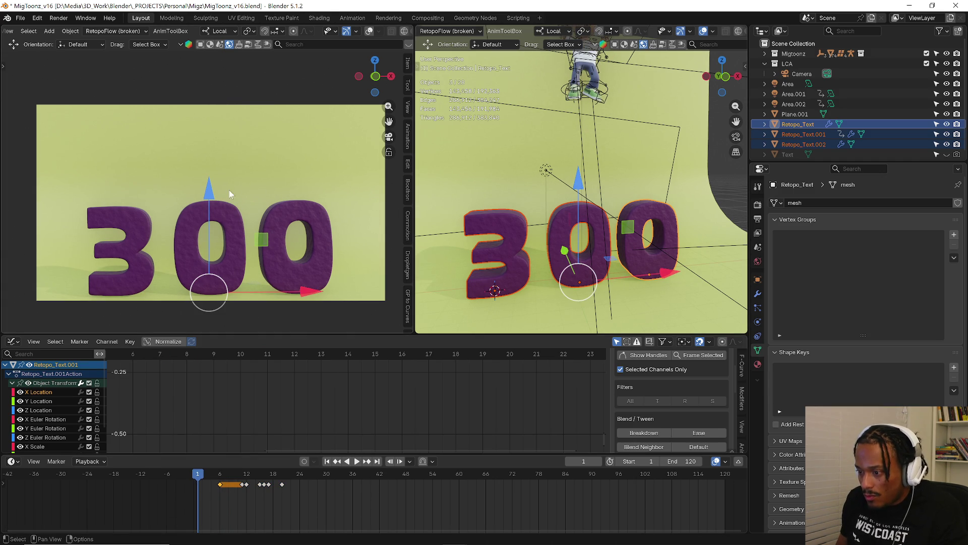
mouse_move(208, 194)
left_mouse_down()
mouse_move(225, 322)
mouse_move(237, 264)
mouse_move(246, 262)
left_mouse_up()
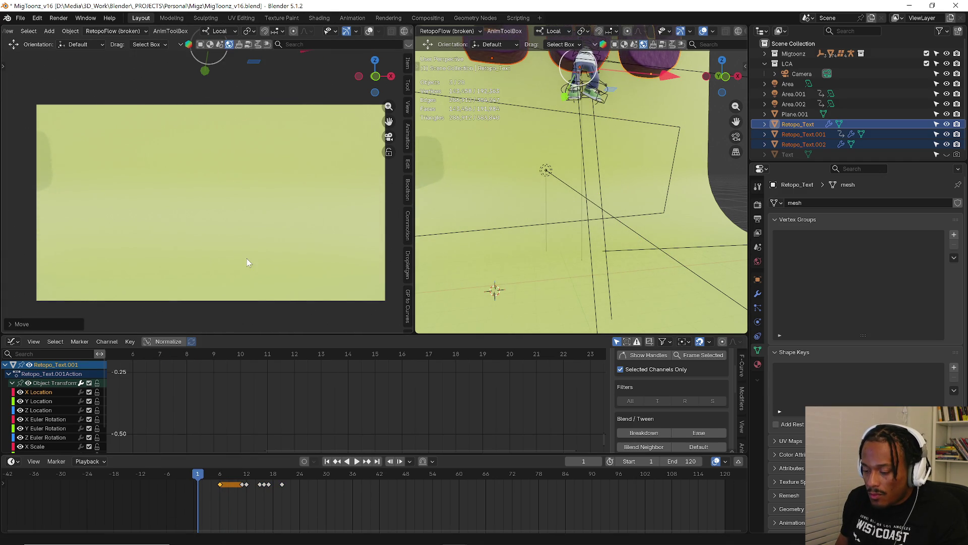
key("i")
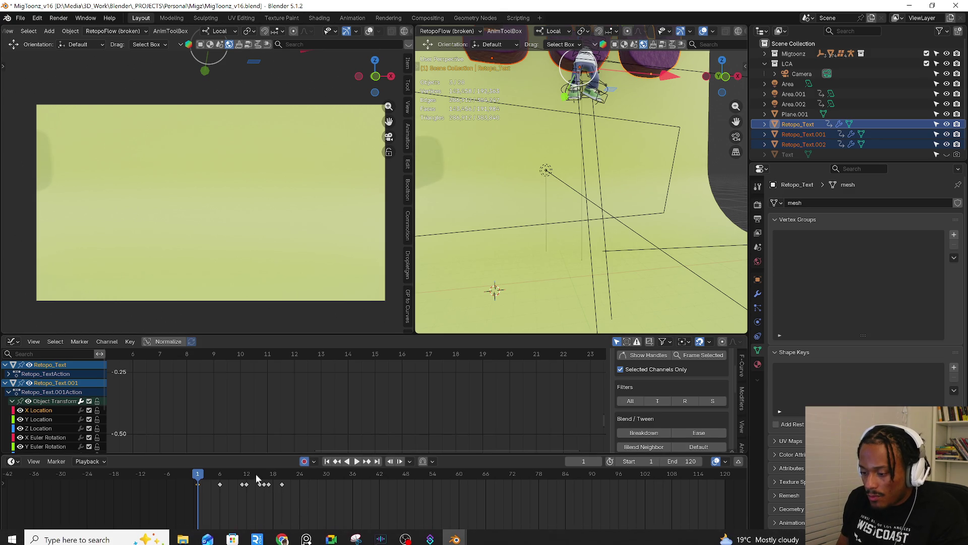
key("space")
key("space")
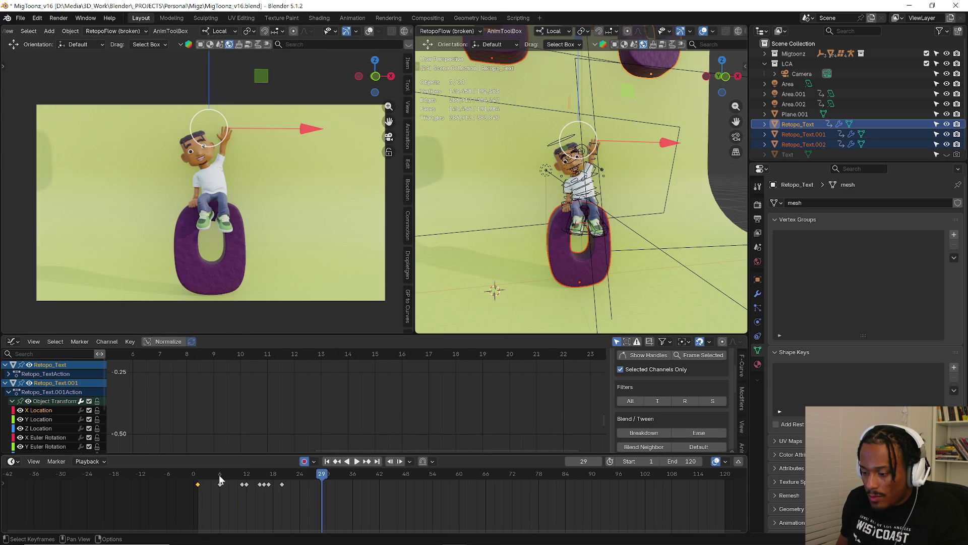
left_click(220, 475)
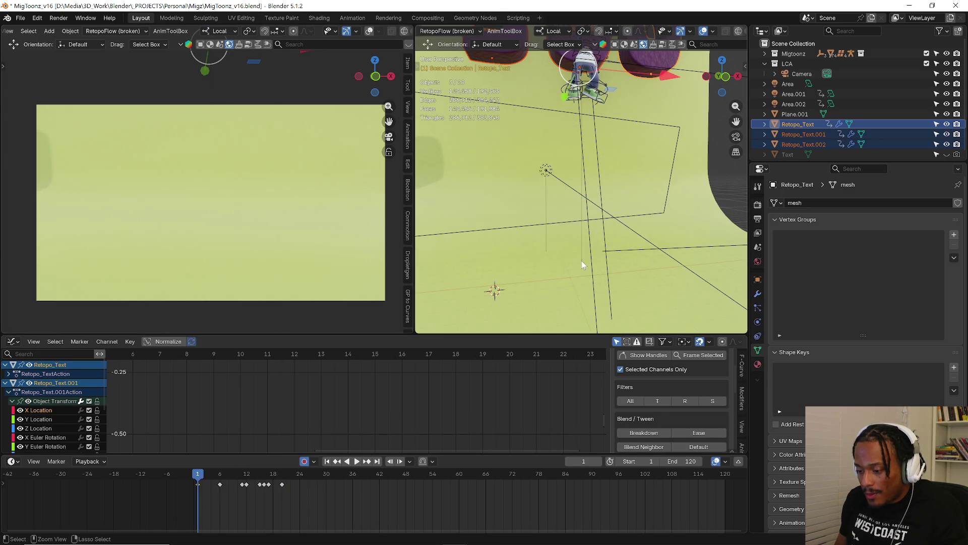
key("ctrl+z")
key("space")
key("space")
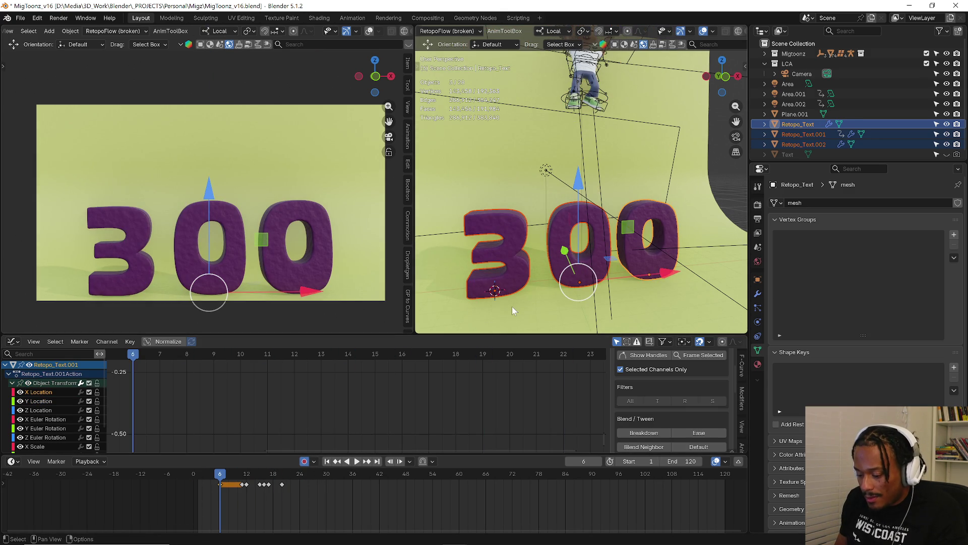
left_click(197, 479)
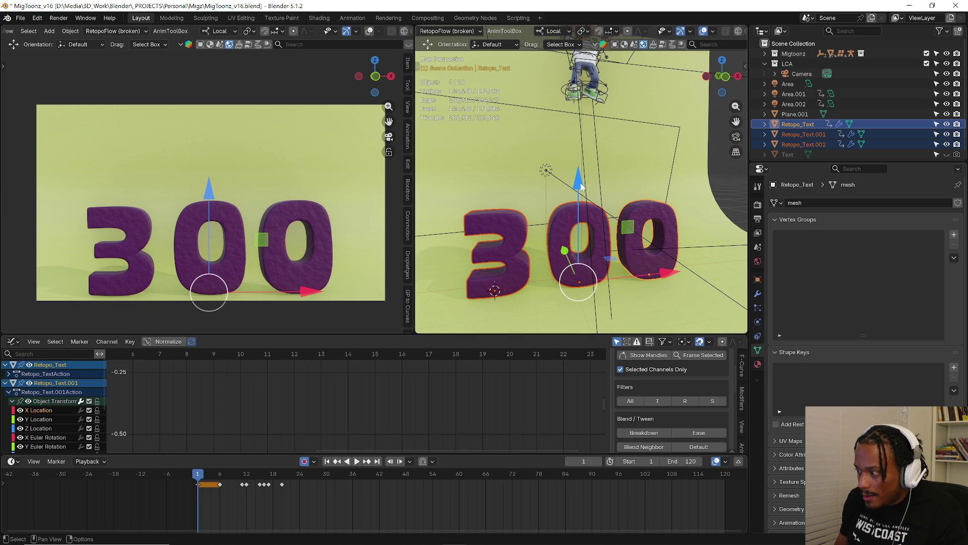
Raise the three letters about 10.87 m on Z at frame 1 and preview the drop-in.
key("g")
key("z")
left_click(579, 286)
key("space")
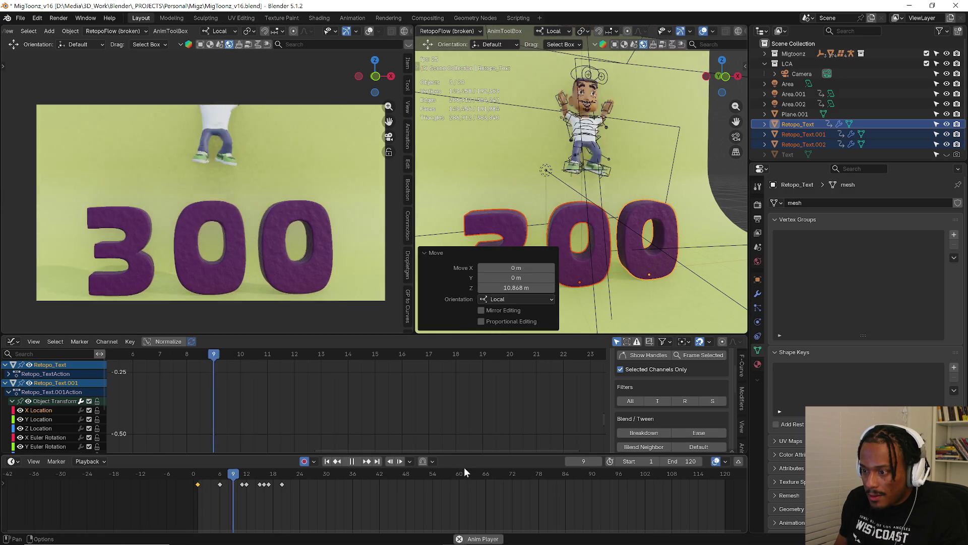
left_click(204, 483)
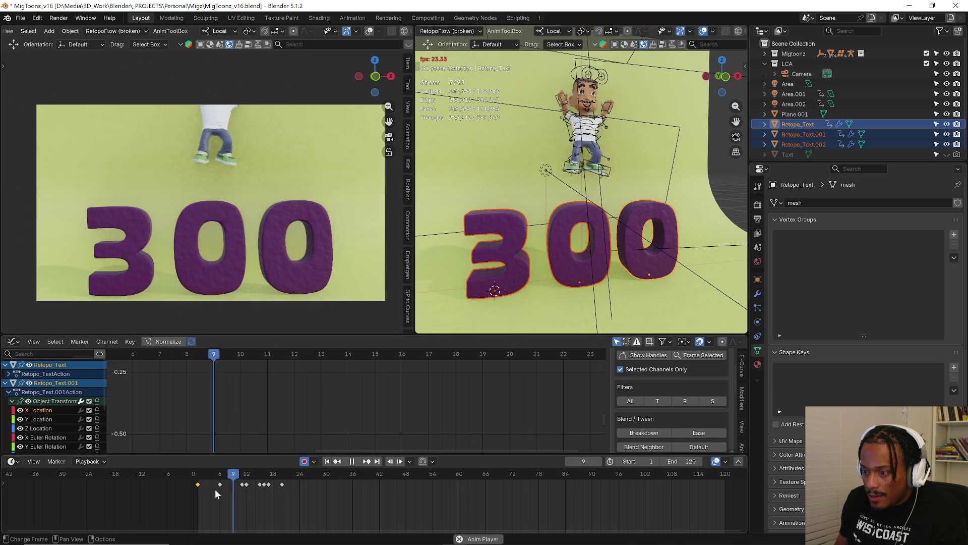
key("space")
left_click(200, 480)
key("space")
left_click(199, 480)
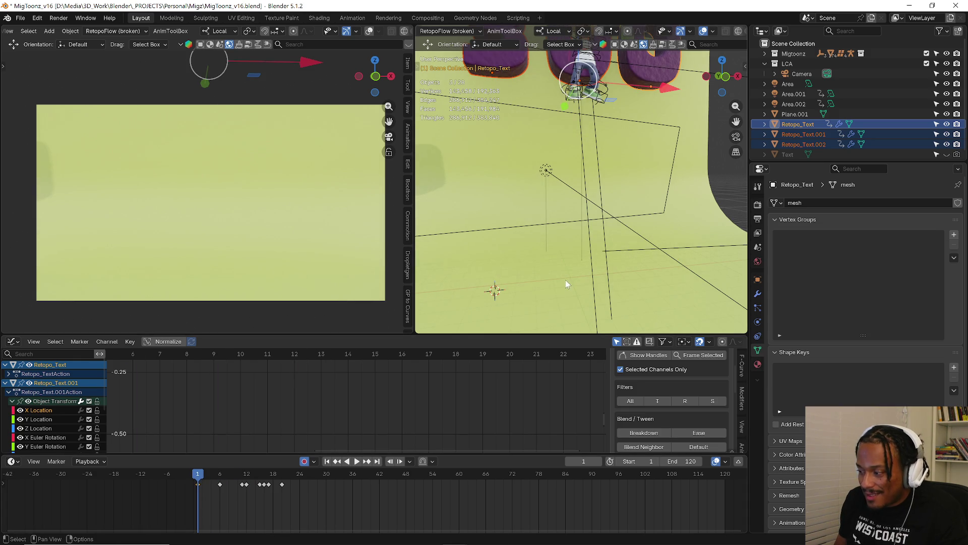
Frame the Retopo_Text letter, select the letters, and shift their first keyframe to frame 3.
left_click(636, 77)
key("KP_Decimal")
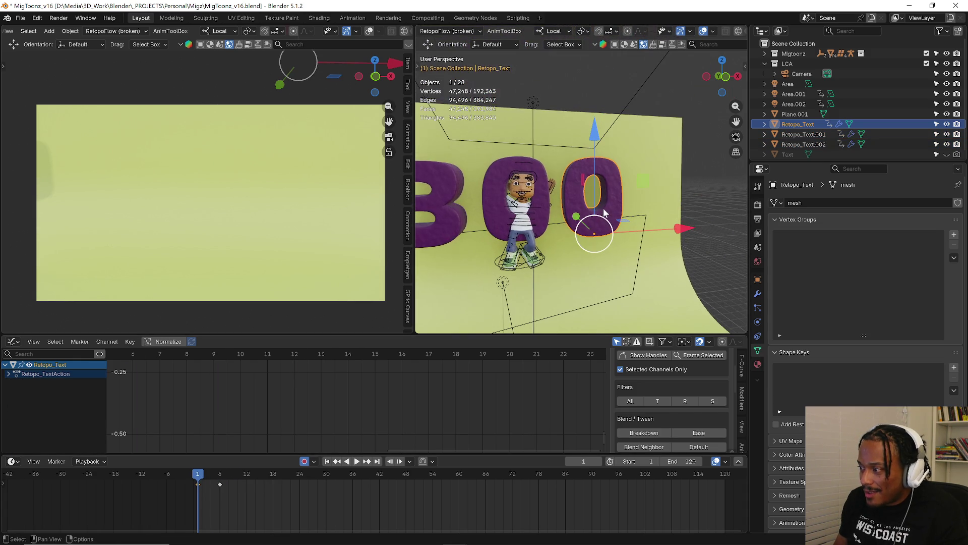
left_click(515, 165)
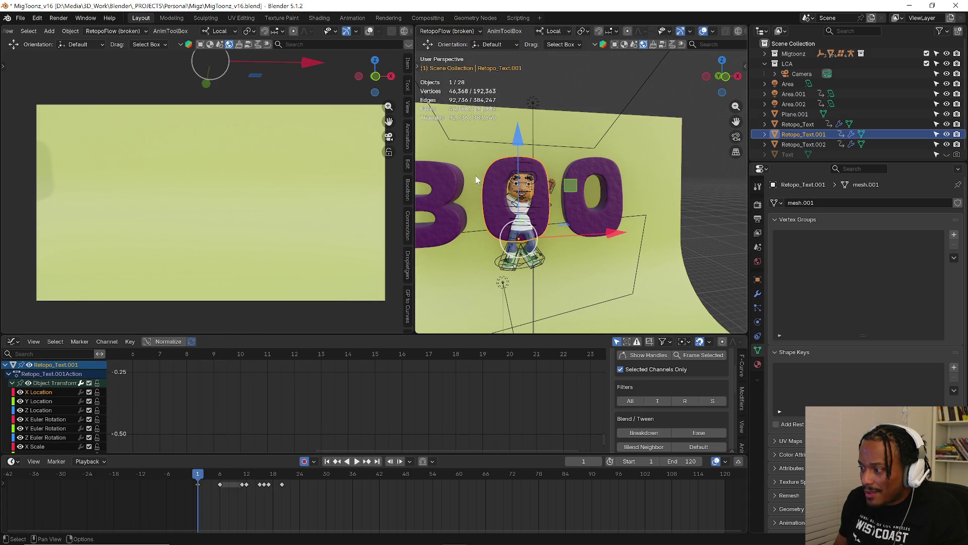
left_click(453, 191, "shift")
scroll(195, 491, "up", 5)
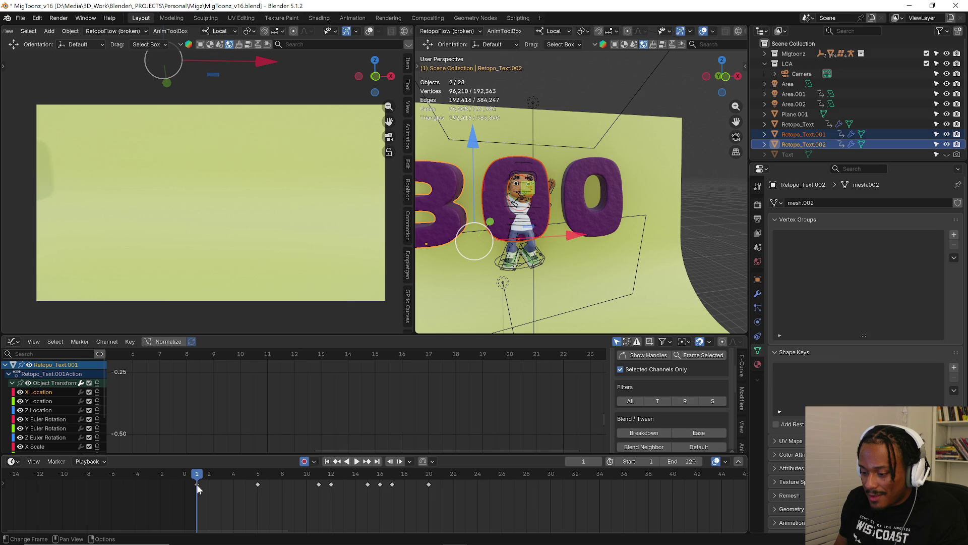
left_click_drag(196, 484, 204, 484)
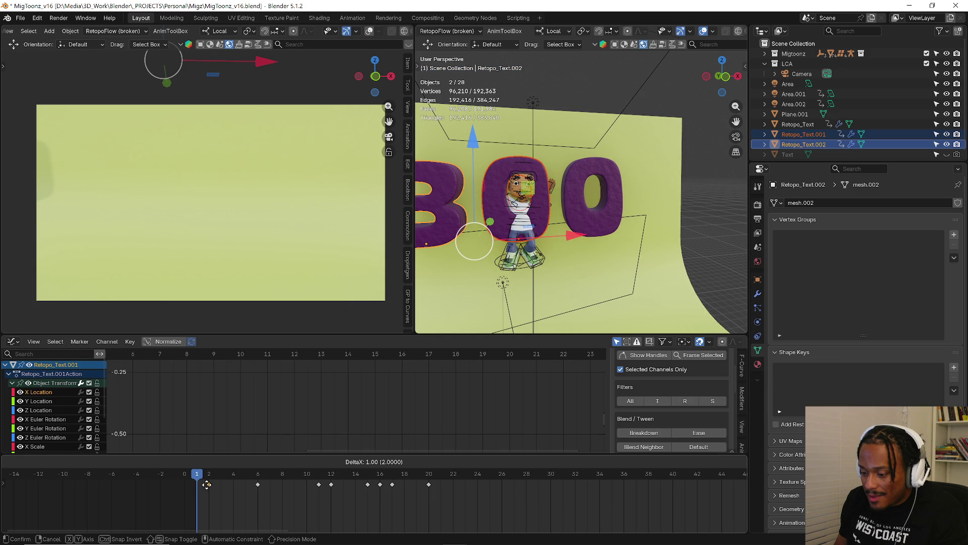
mouse_move(220, 486)
left_mouse_down()
mouse_move(209, 486)
mouse_move(218, 485)
left_mouse_up()
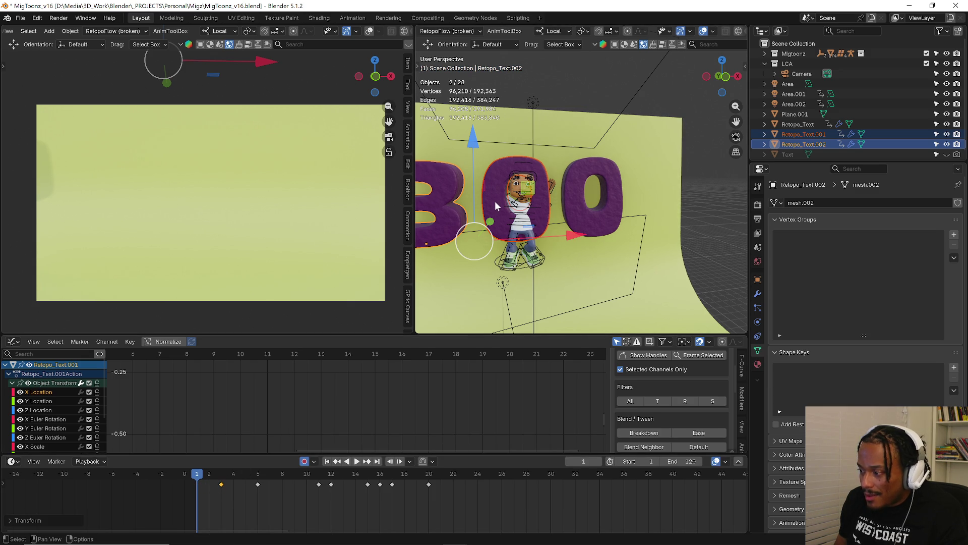
Move the 3 letter's keyframe to frame 4 and check the timing.
left_click(459, 190)
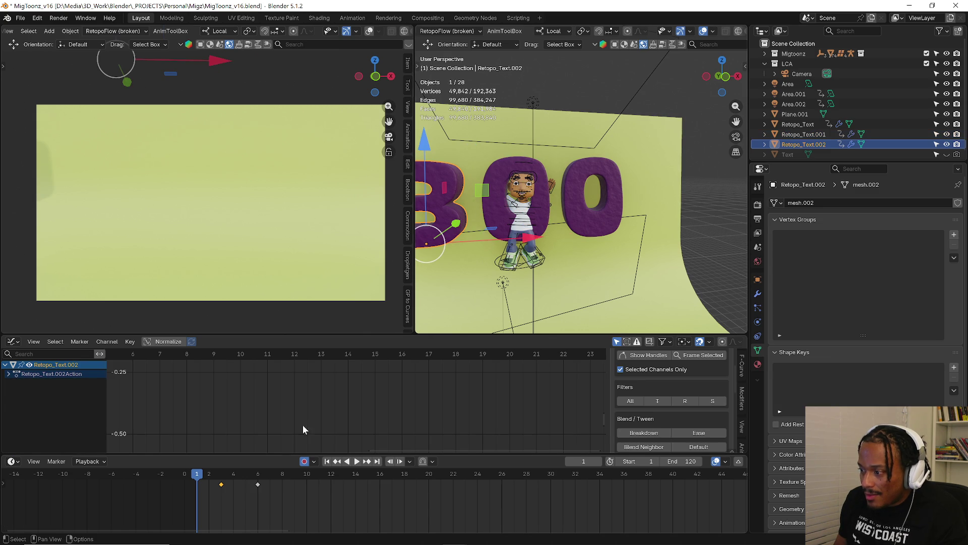
left_click_drag(226, 485, 238, 485)
key("space")
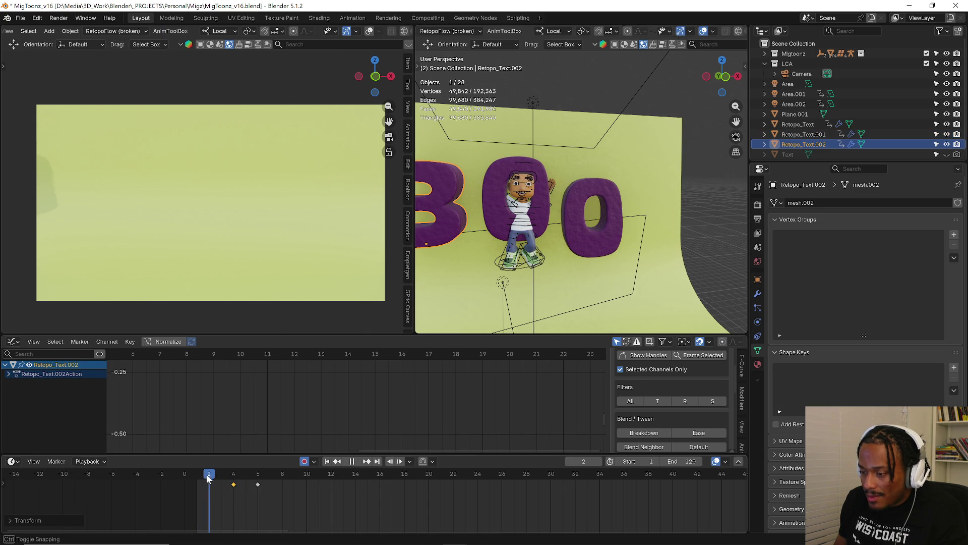
key("Escape")
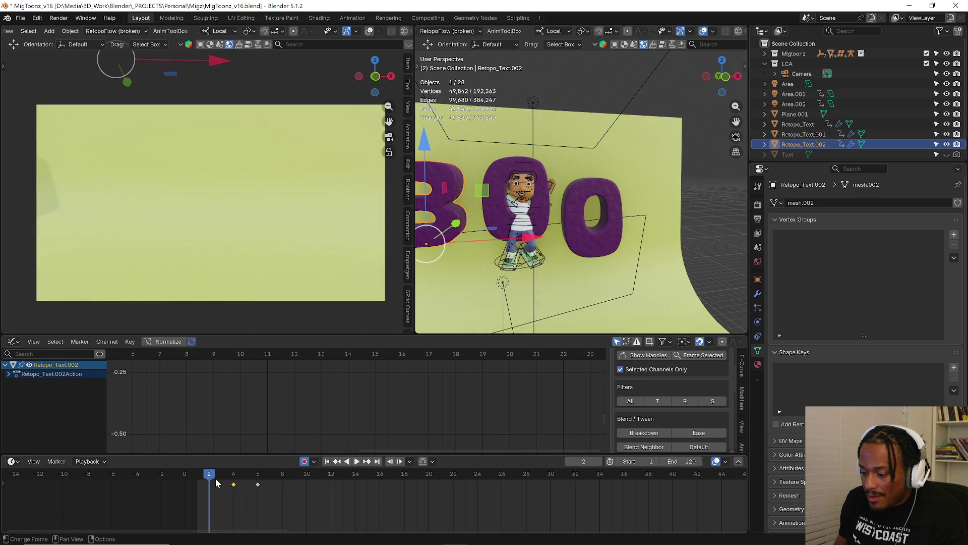
Play the animation back, then scrub the playhead to frame 5.
key("space")
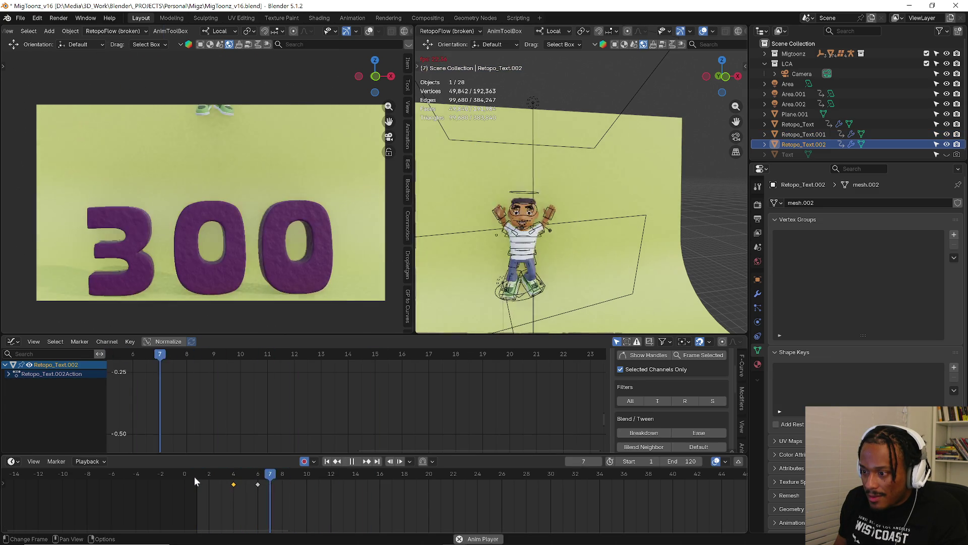
key("space")
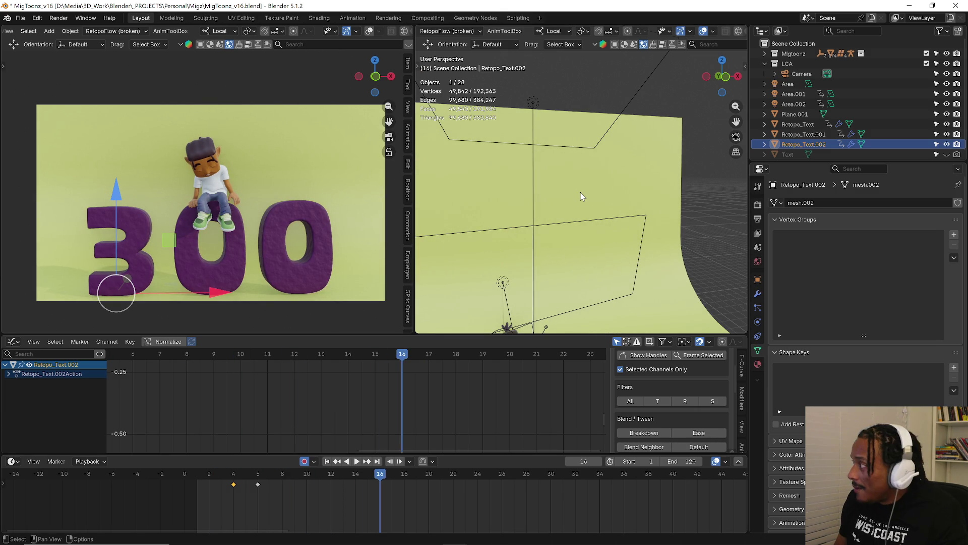
key("space")
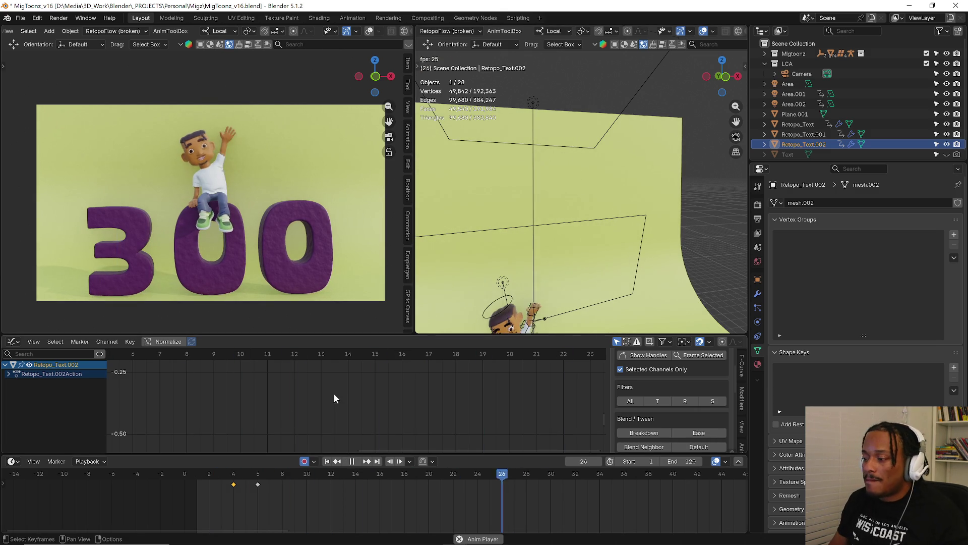
left_click(202, 473)
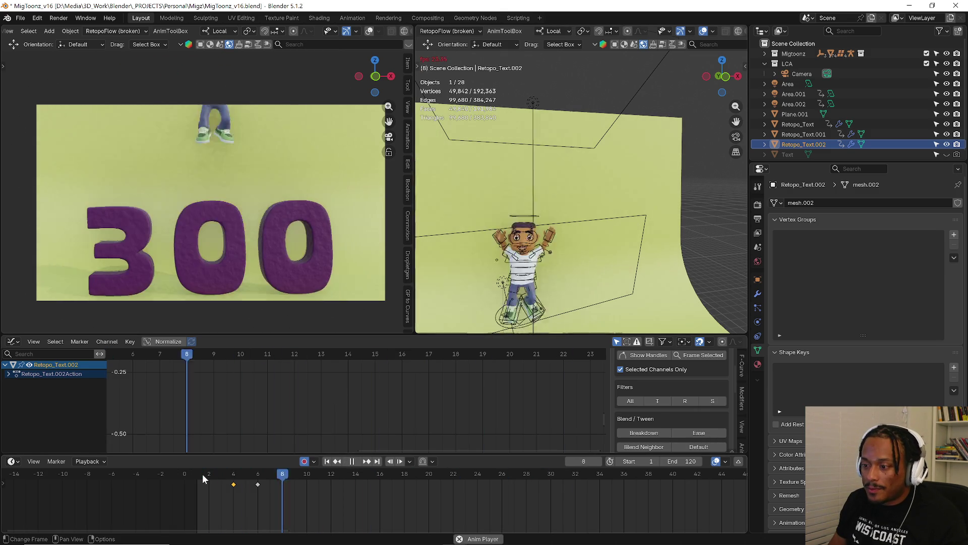
left_click(202, 473)
mouse_move(202, 474)
left_mouse_down()
mouse_move(277, 482)
mouse_move(214, 485)
mouse_move(250, 480)
left_mouse_up()
scroll(535, 263, "down", 3)
middle_click_drag(534, 321, 535, 240, "shift")
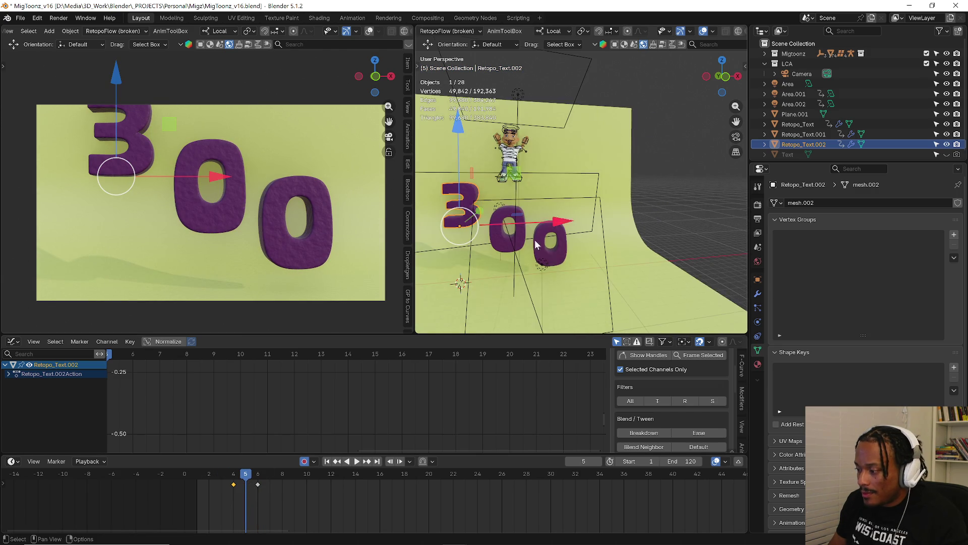
Stretch the last 0 taller along its local Z axis at frame 5.
scroll(543, 253, "up", 2)
left_click(544, 254)
left_click_drag(247, 477, 250, 480)
key("s")
key("z")
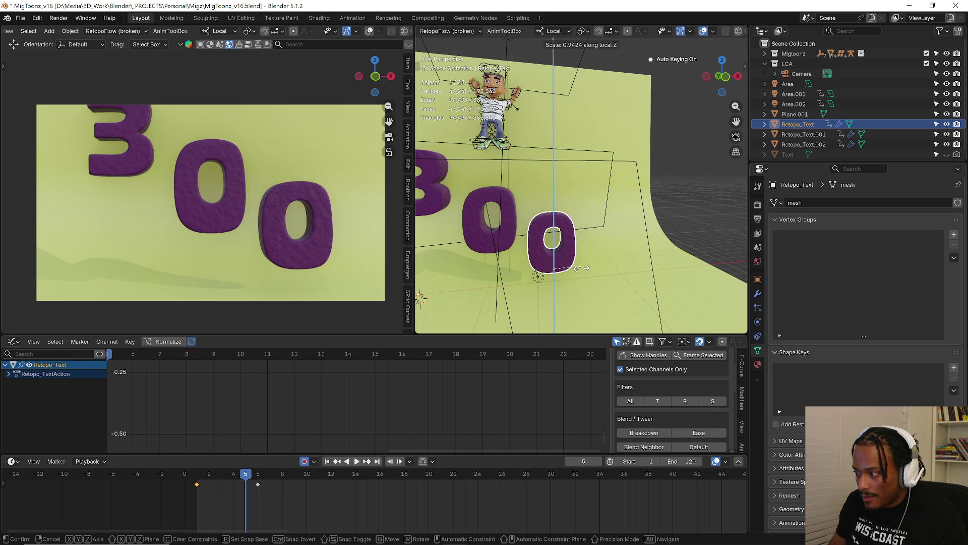
left_click(590, 250)
Stretch the middle 0 taller on Z, then undo that stretch.
left_click(513, 210)
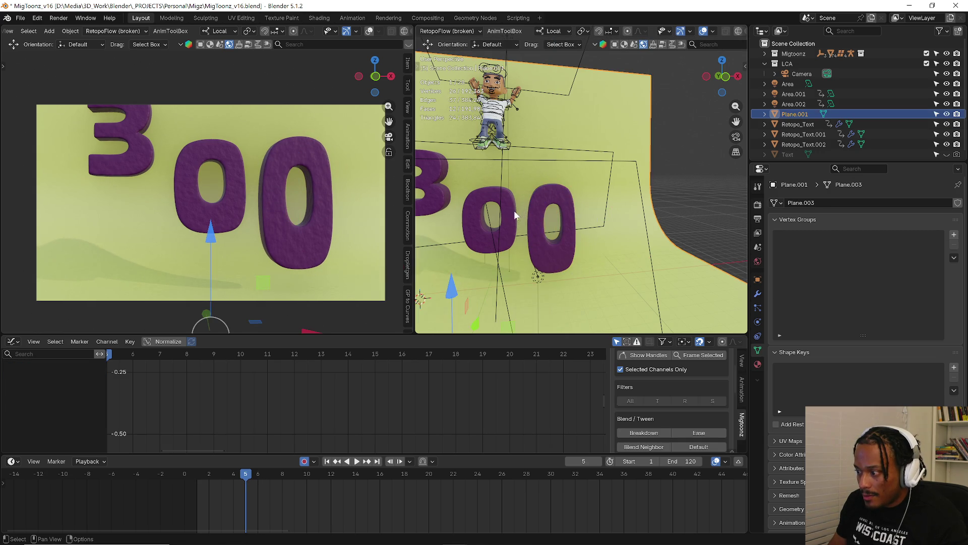
left_click(479, 222)
key("s")
key("z")
left_click(470, 193)
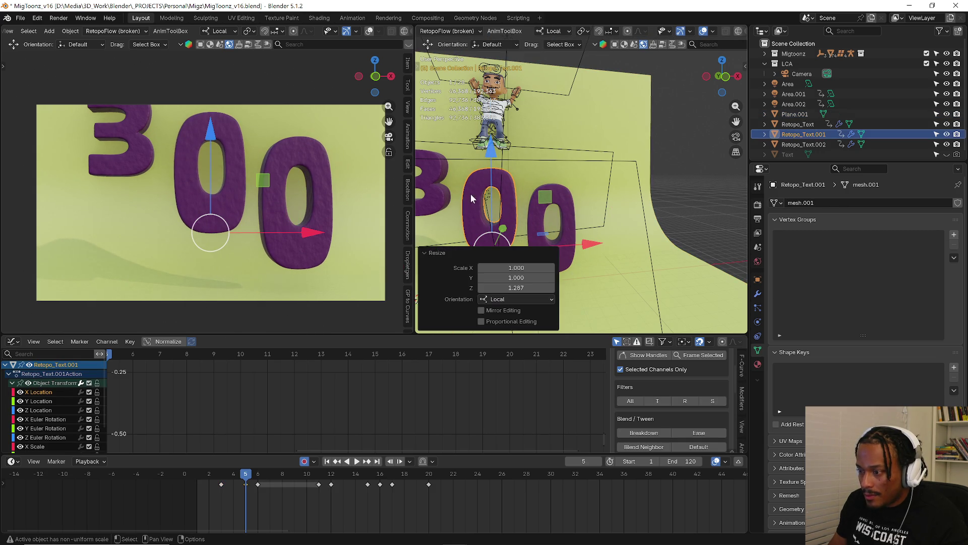
left_click(434, 187)
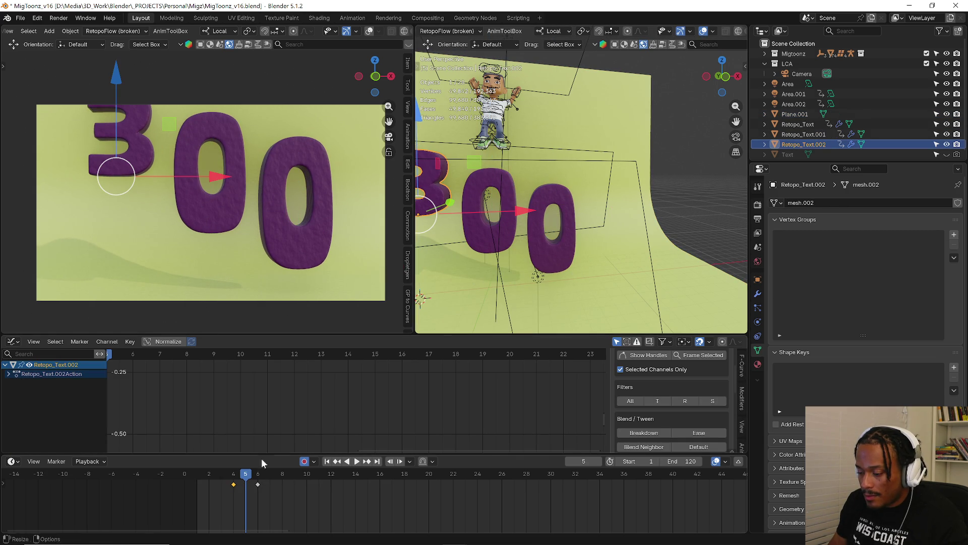
key("ctrl+z")
key("ctrl+z")
Select all three letters around frame 6 and insert keys for their transforms.
mouse_move(235, 477)
left_mouse_down()
mouse_move(223, 476)
mouse_move(256, 476)
left_mouse_up()
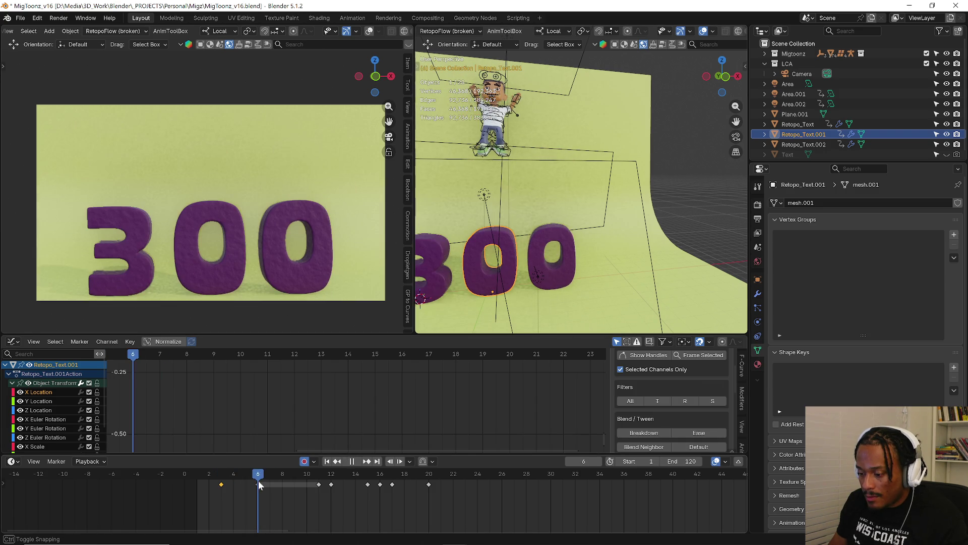
left_click_drag(261, 483, 262, 483)
left_click(511, 256, "shift")
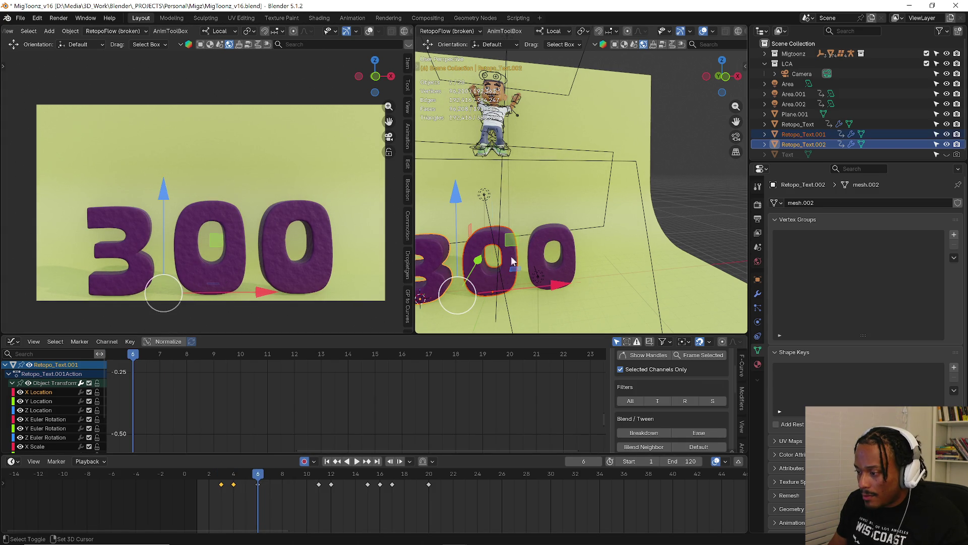
left_click(530, 278, "shift")
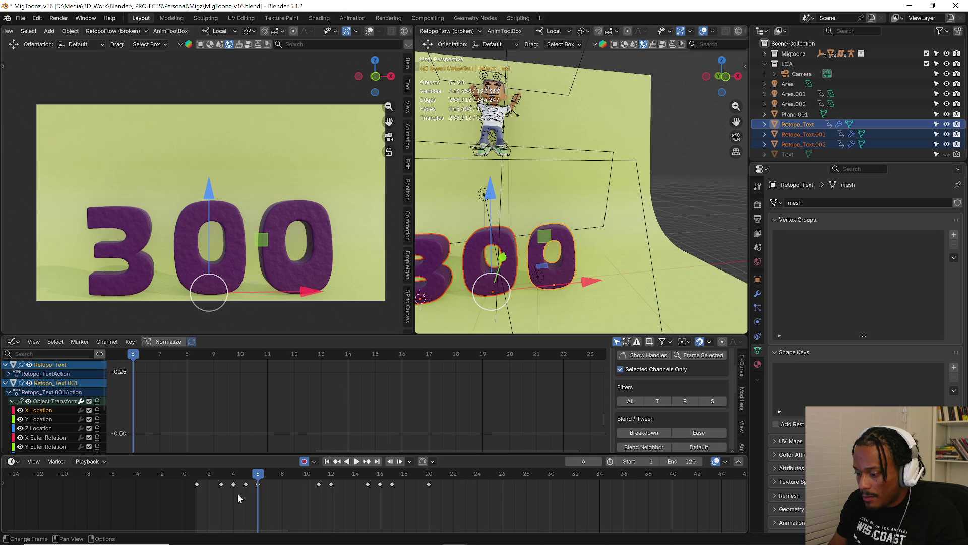
mouse_move(260, 479)
left_mouse_down()
mouse_move(294, 480)
mouse_move(263, 474)
mouse_move(276, 476)
left_mouse_up()
key("i")
key("i")
left_click(277, 477)
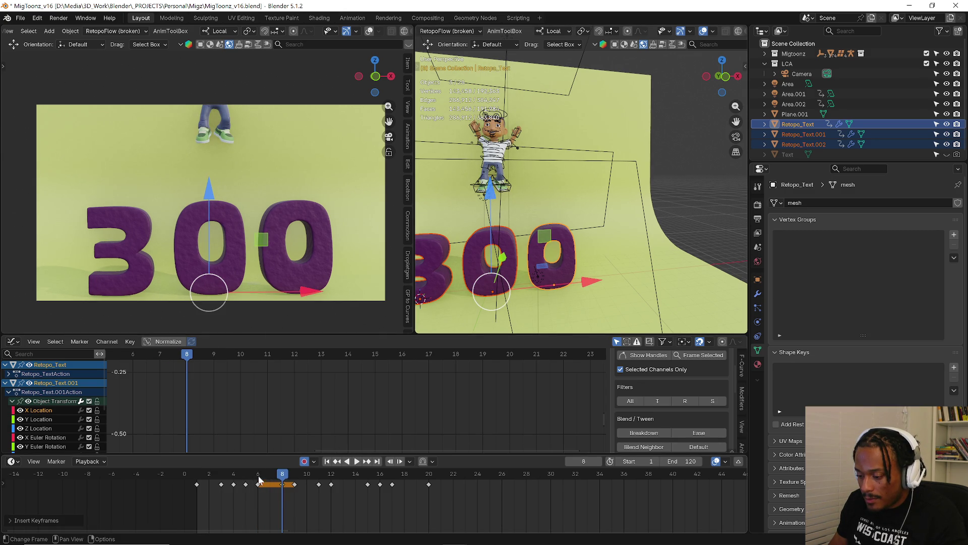
Squash all three letters slightly on Z (0.902) at frame 6 and play back.
key("Left")
key("Left")
key("s")
key("z")
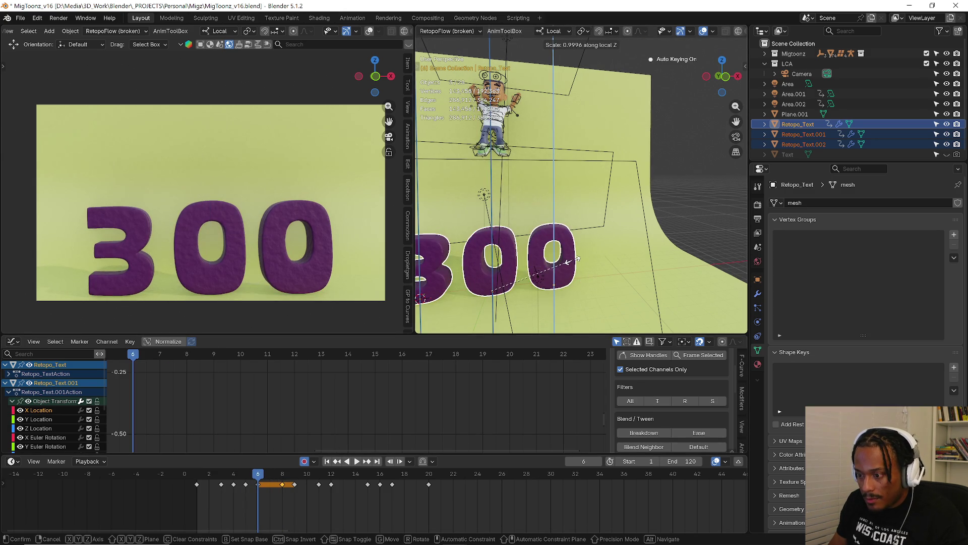
key("Return")
key("space")
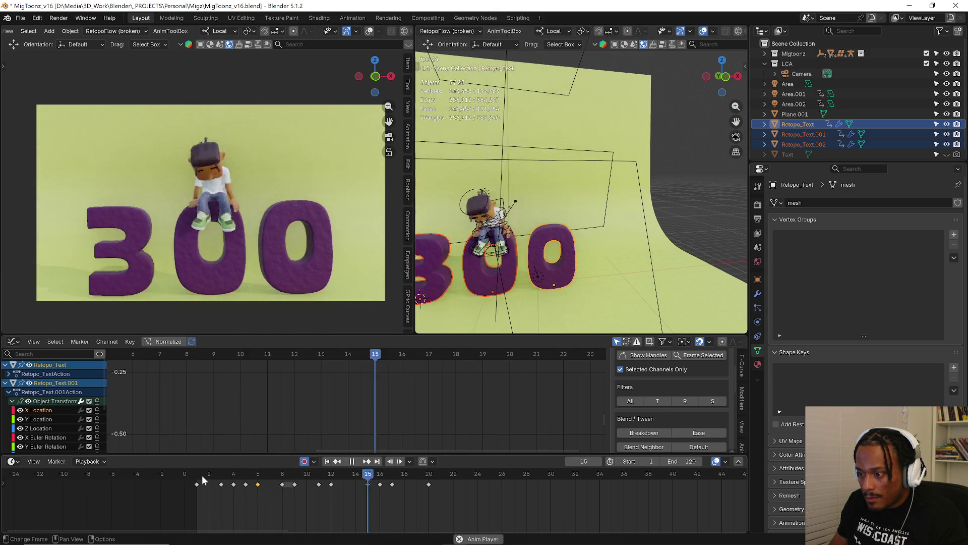
Key the middle 0's Z scale to 1.691 at frame 5 and 0.791 at frame 6.
key("space")
left_click_drag(202, 477, 243, 476)
left_click(201, 220)
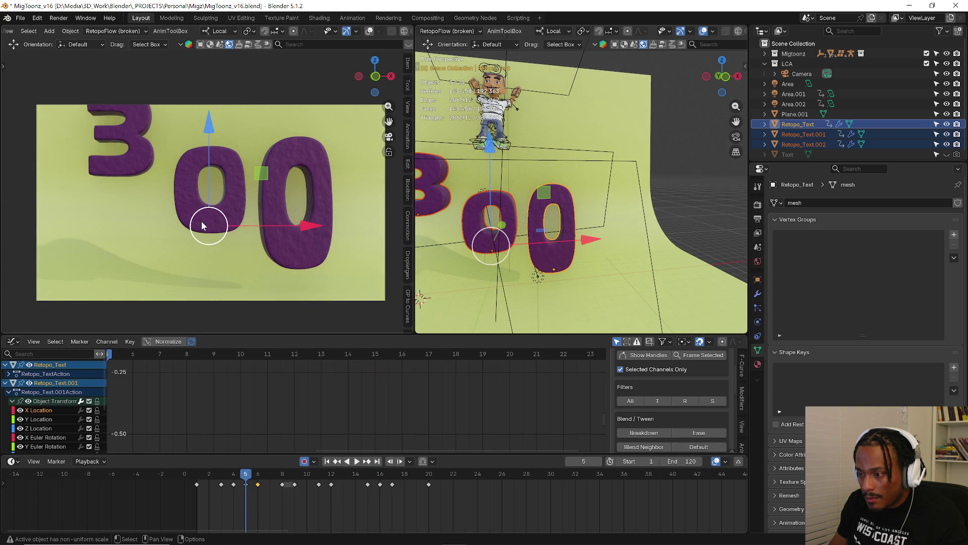
left_click(219, 483)
left_click_drag(214, 492, 246, 479)
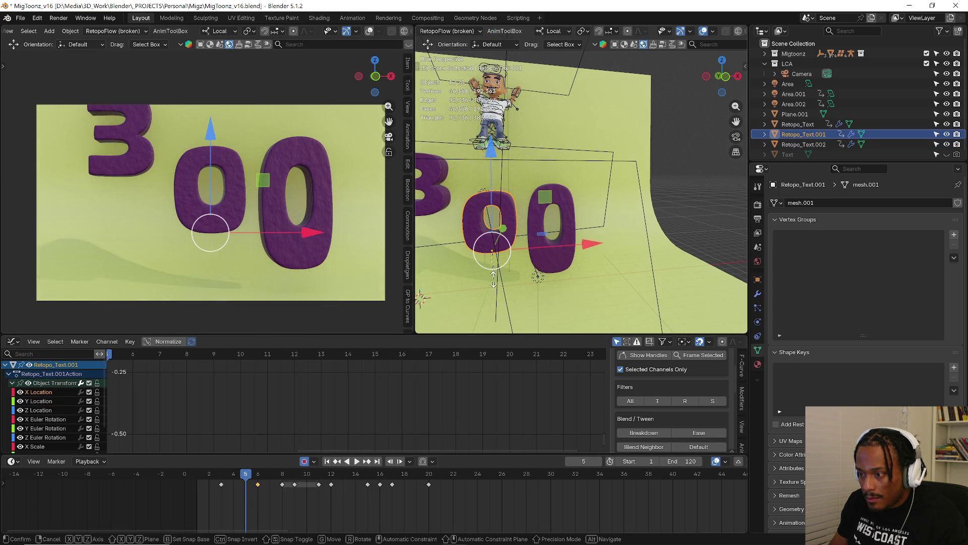
key("s")
key("z")
left_click(524, 289)
mouse_move(233, 477)
left_mouse_down()
mouse_move(270, 476)
mouse_move(257, 477)
left_mouse_up()
key("s")
key("z")
left_click(474, 306)
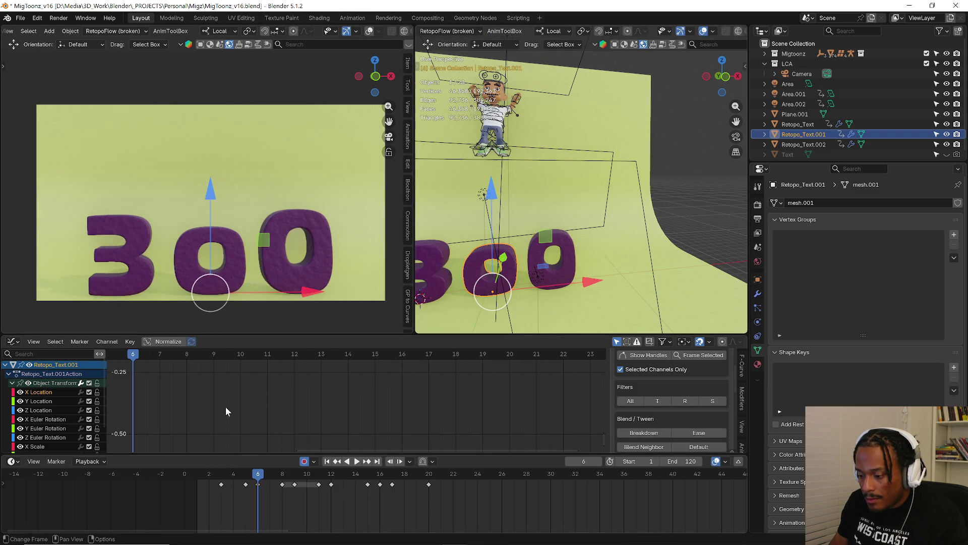
Key the 3's Z scale to 0.663 at frame 6 and 1.743 at frame 5.
left_click(138, 250)
key("s")
key("z")
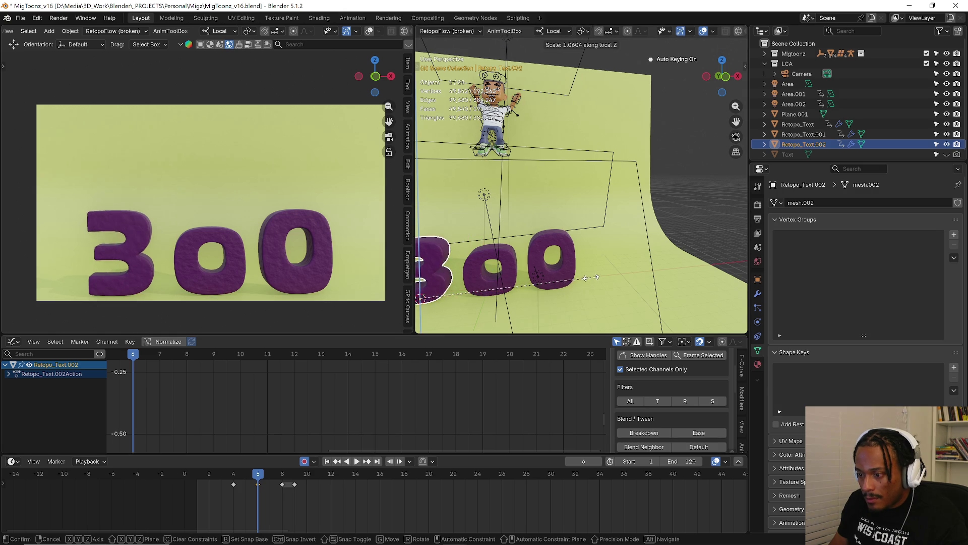
left_click(525, 280)
left_click_drag(227, 475, 247, 481)
key("s")
key("z")
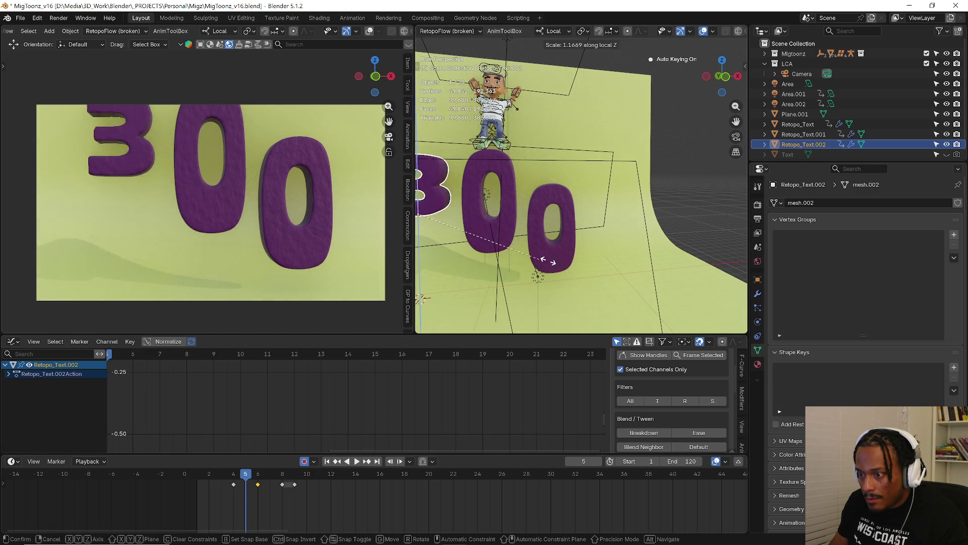
left_click(393, 476)
Play back the bounce, then drag the 3's frame-6 key to frame 7.
key("space")
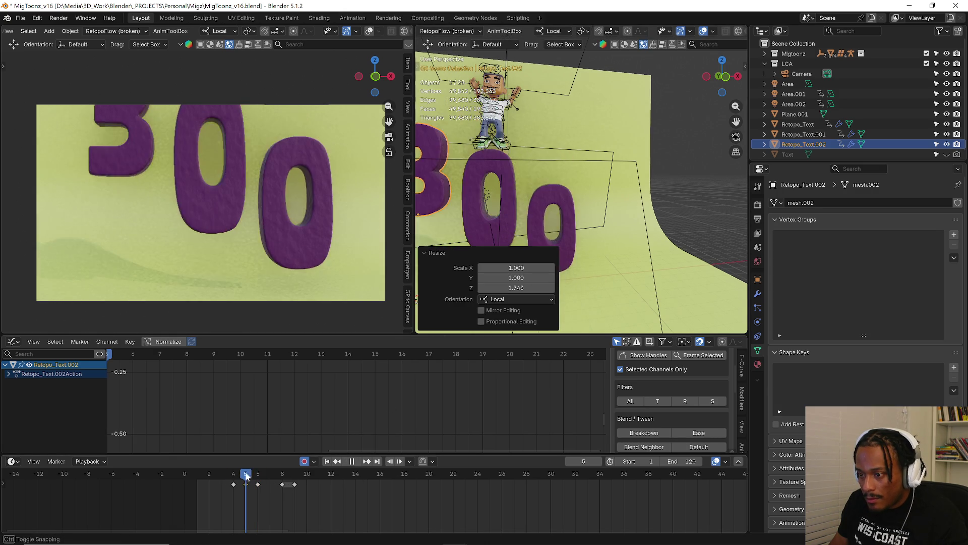
key("space")
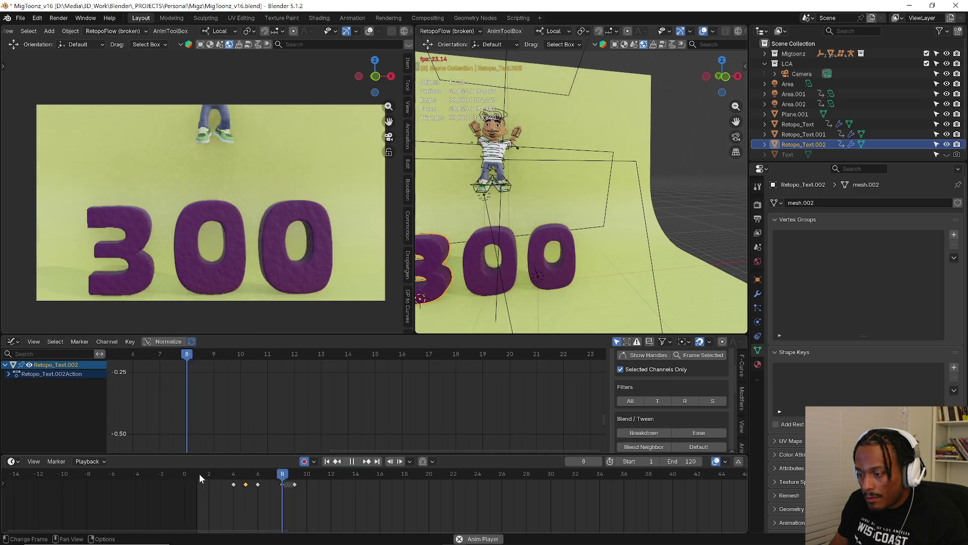
key("space")
mouse_move(280, 477)
left_mouse_down()
mouse_move(245, 477)
mouse_move(257, 477)
left_mouse_up()
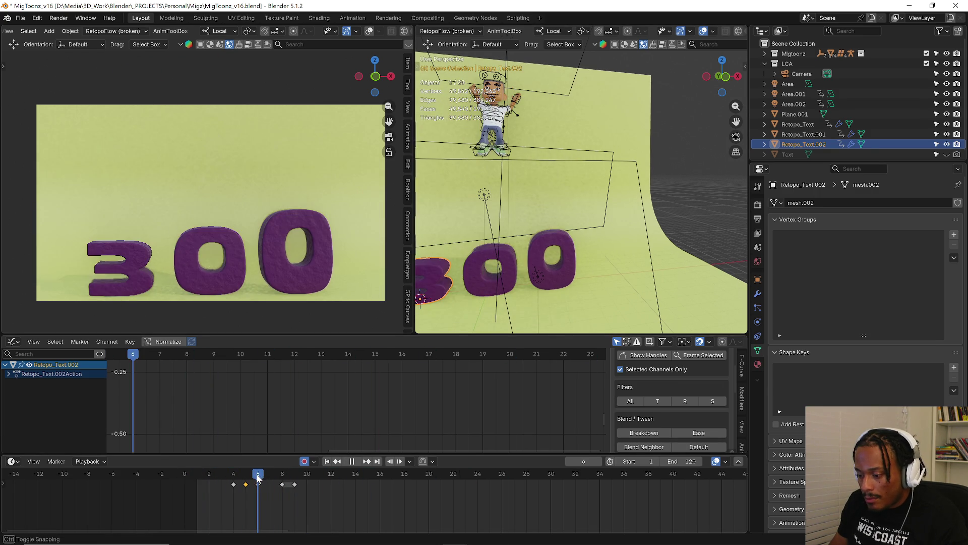
left_click(274, 270)
left_click(150, 288)
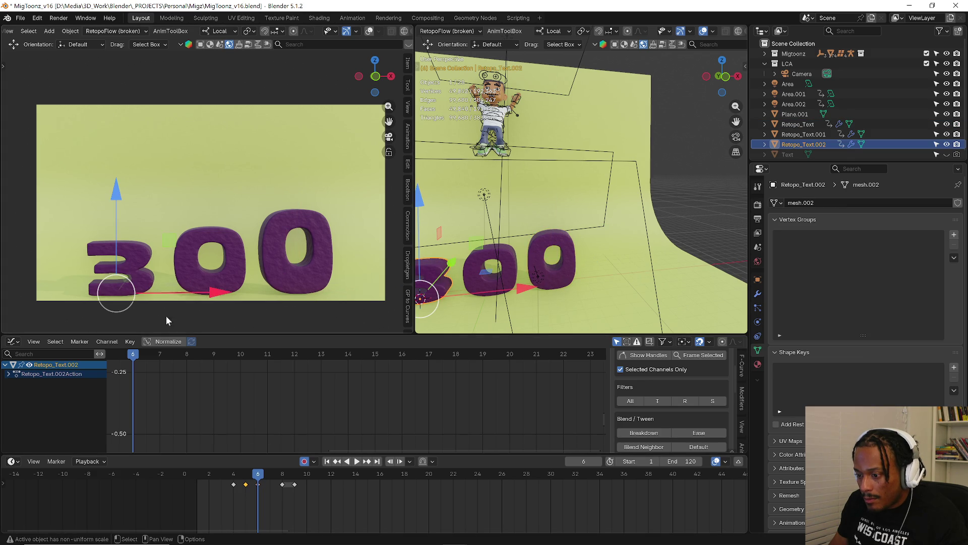
left_click_drag(259, 488, 262, 487)
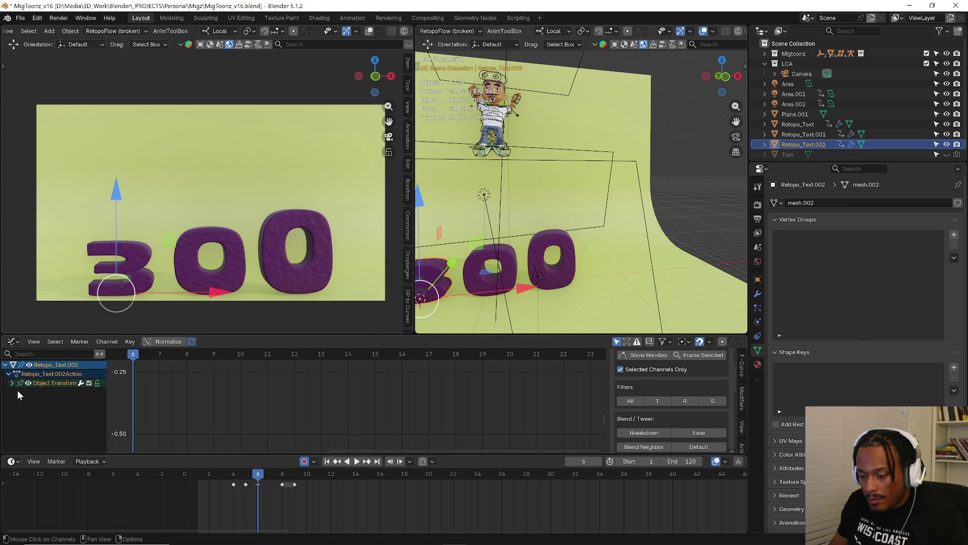
Isolate the 3's Z Scale curve in the Graph Editor and fit it in view.
key("Home")
left_click(12, 383)
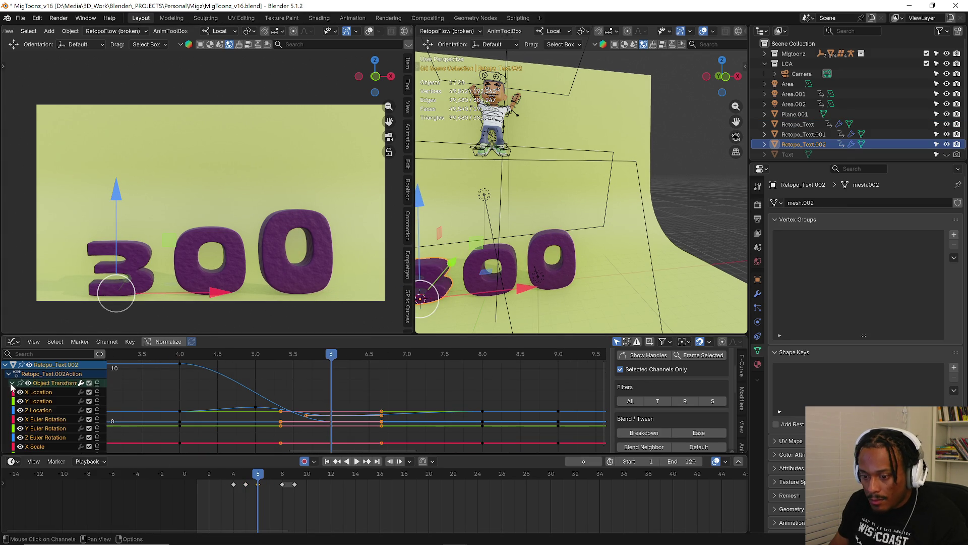
scroll(41, 438, "down", 3)
left_click(36, 440)
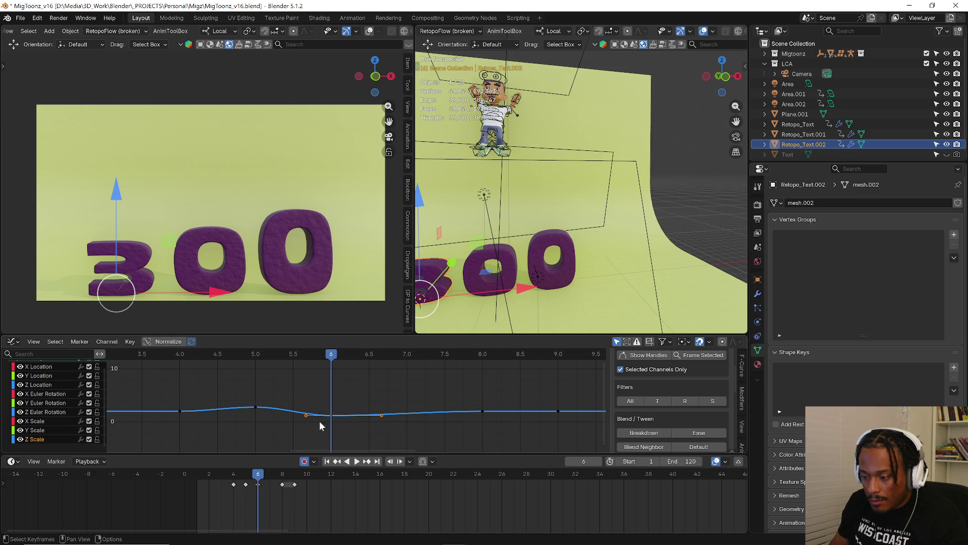
key("a")
key("Home")
key("alt+a")
scroll(426, 420, "down", 5)
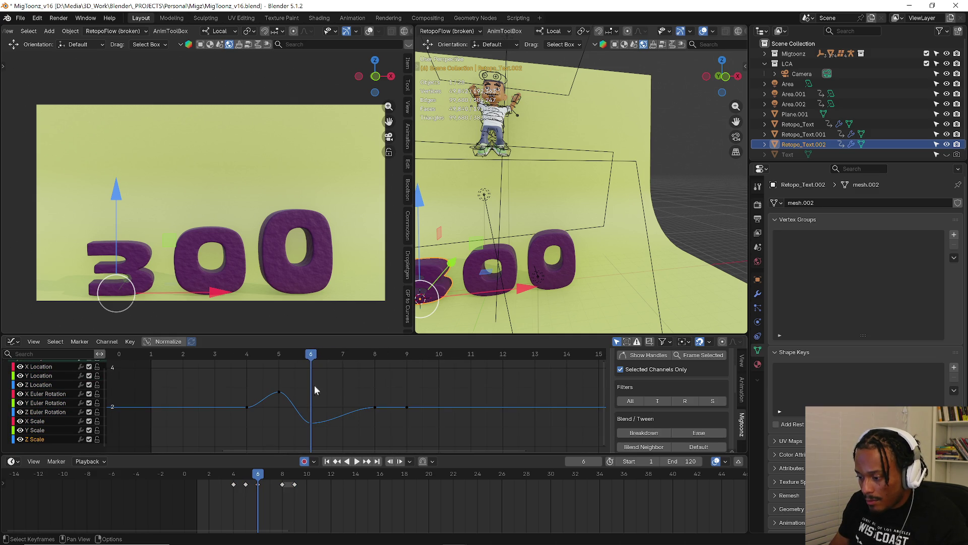
Move the 3's settling Z Scale keys after frame 7 and play back the result.
left_click_drag(272, 357, 385, 359)
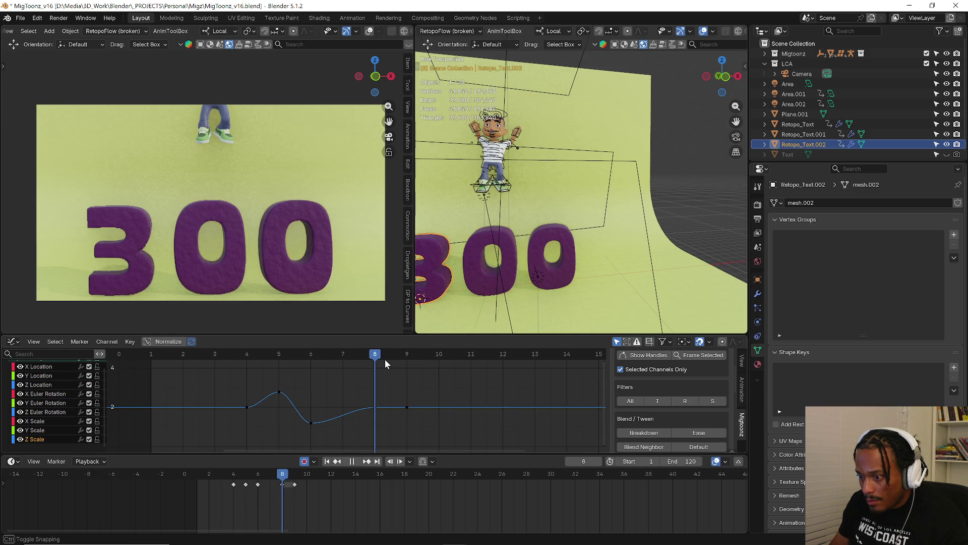
left_click_drag(438, 393, 328, 429)
key("g")
key("y")
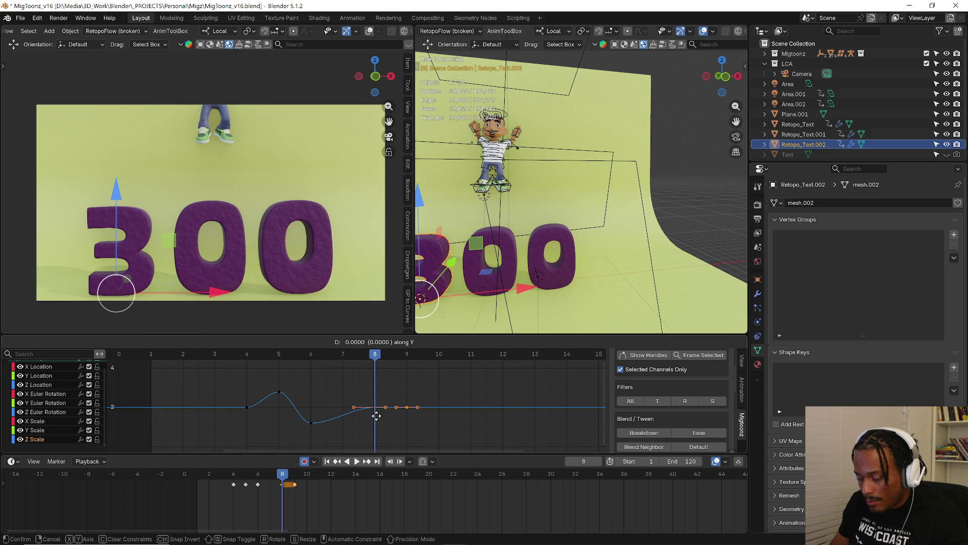
left_click(419, 413)
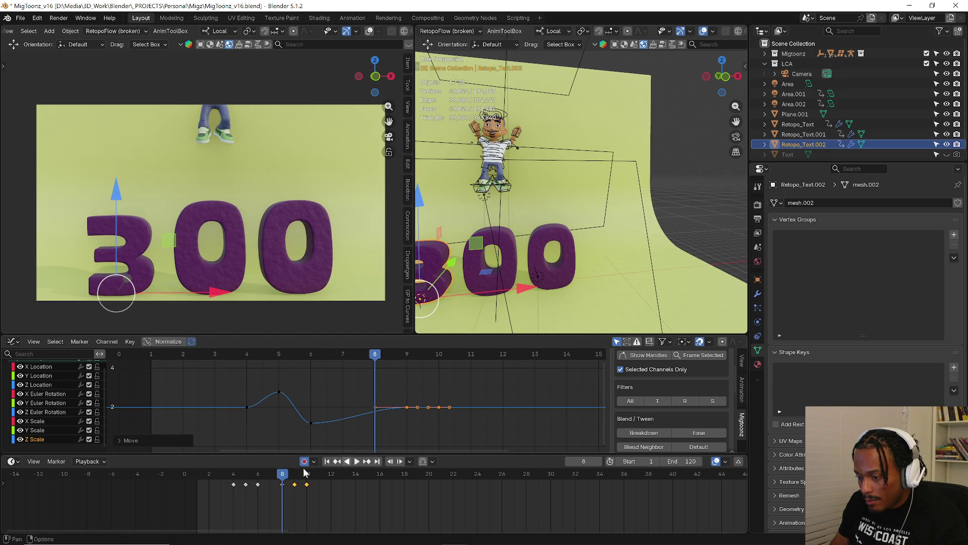
key("space")
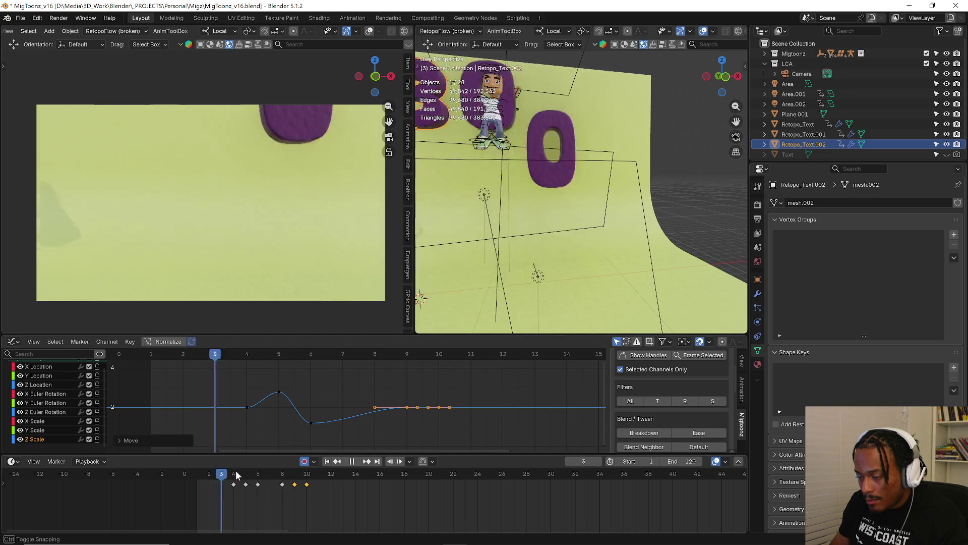
key("space")
Show the middle 0's Z Scale curve and raise its key near frame 8.
left_click(216, 280)
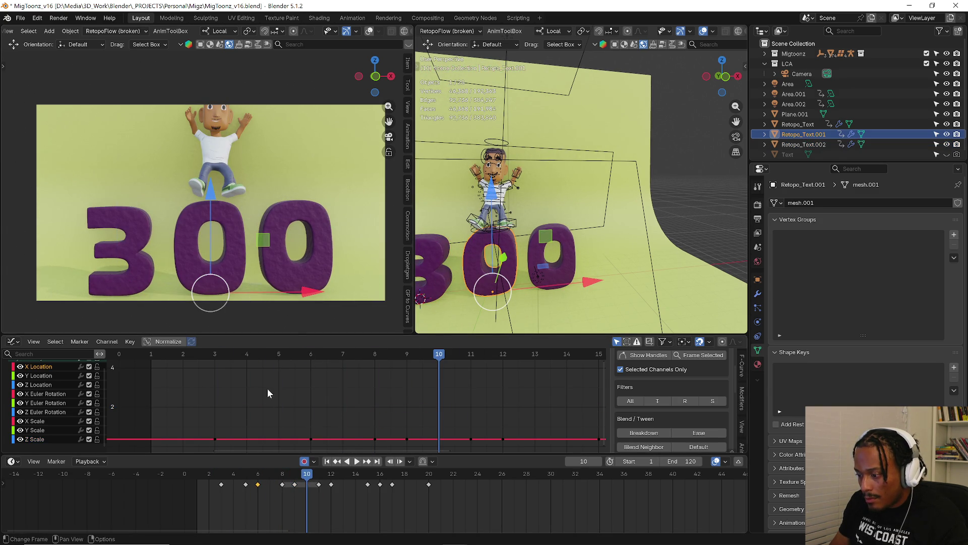
left_click(36, 438)
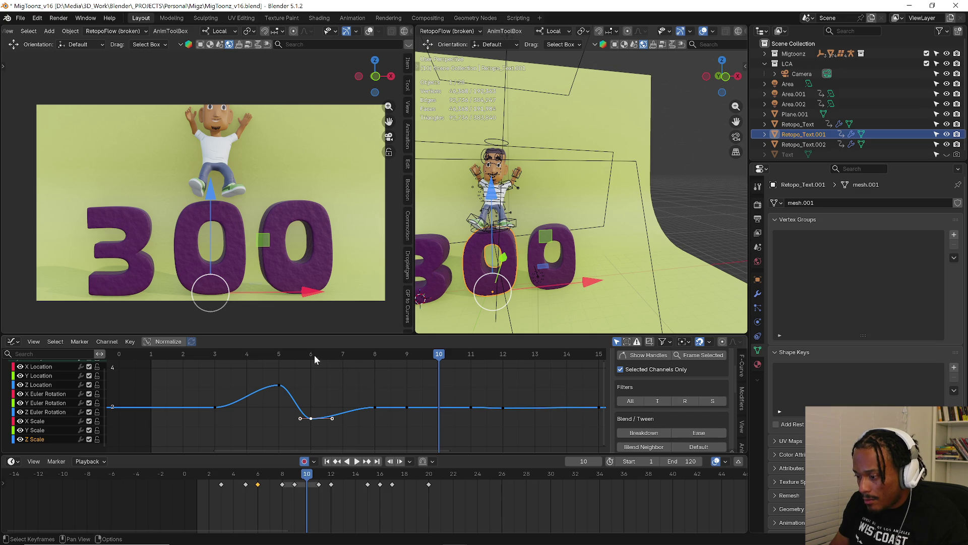
key("space")
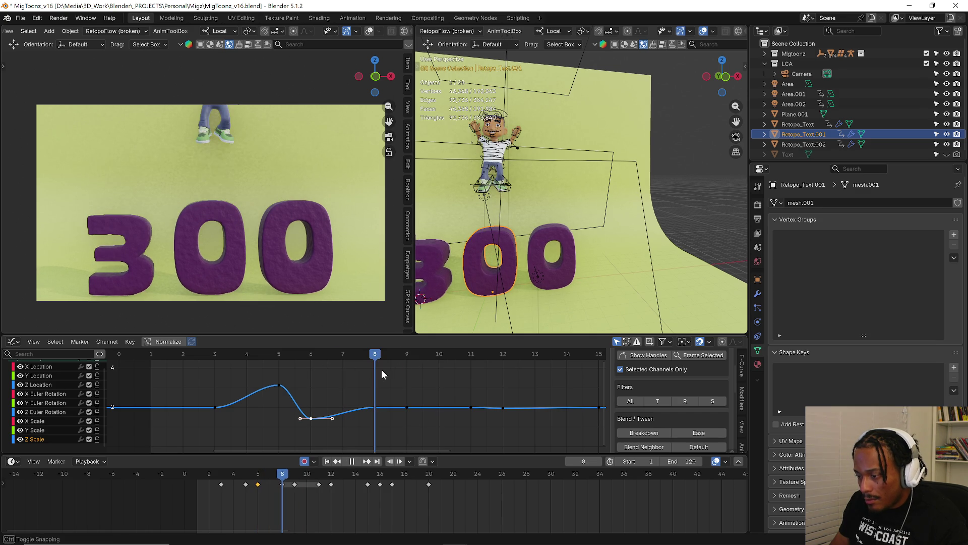
key("space")
left_click_drag(370, 414, 370, 410)
key("space")
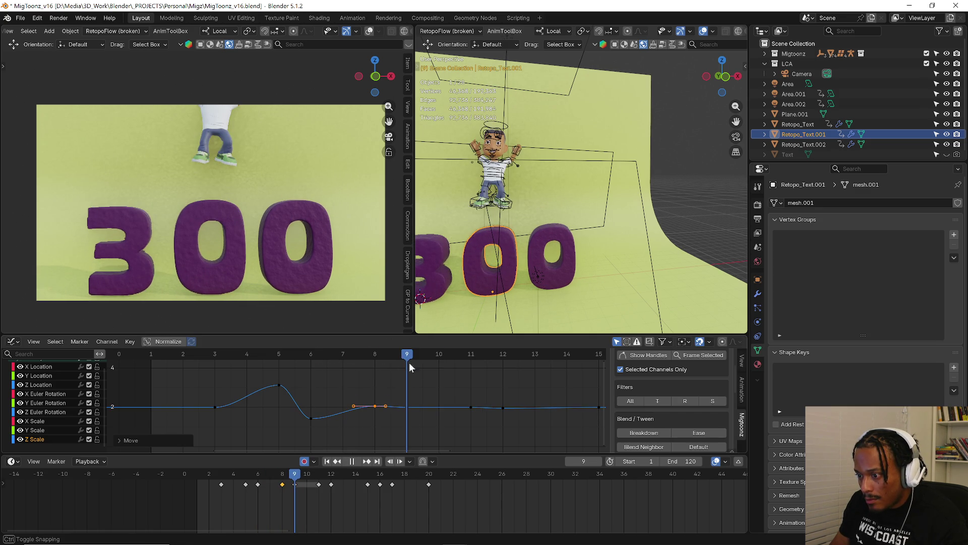
key("space")
Lower the middle 0's frame-12 Z Scale key and preview the gentler bounce.
left_click_drag(525, 403, 498, 426)
key("g")
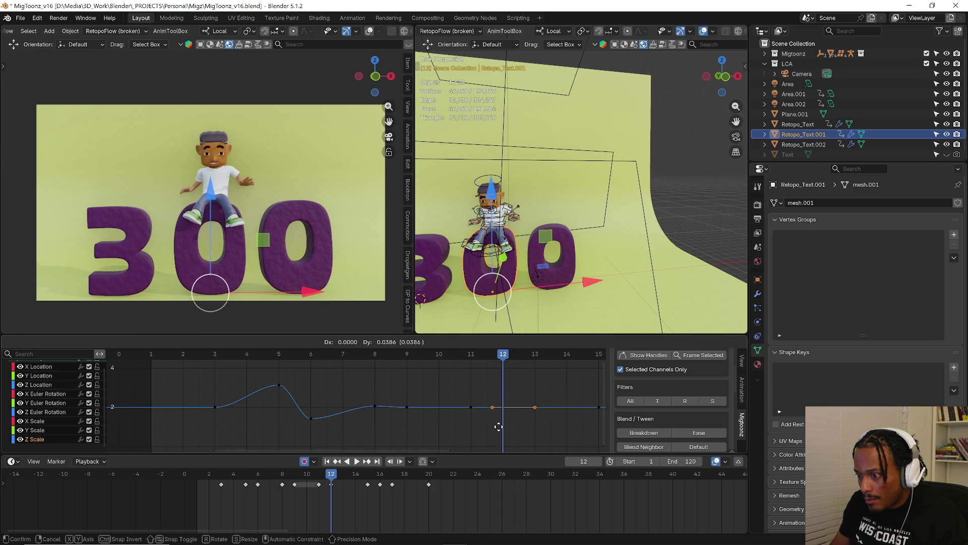
left_click(499, 427)
key("space")
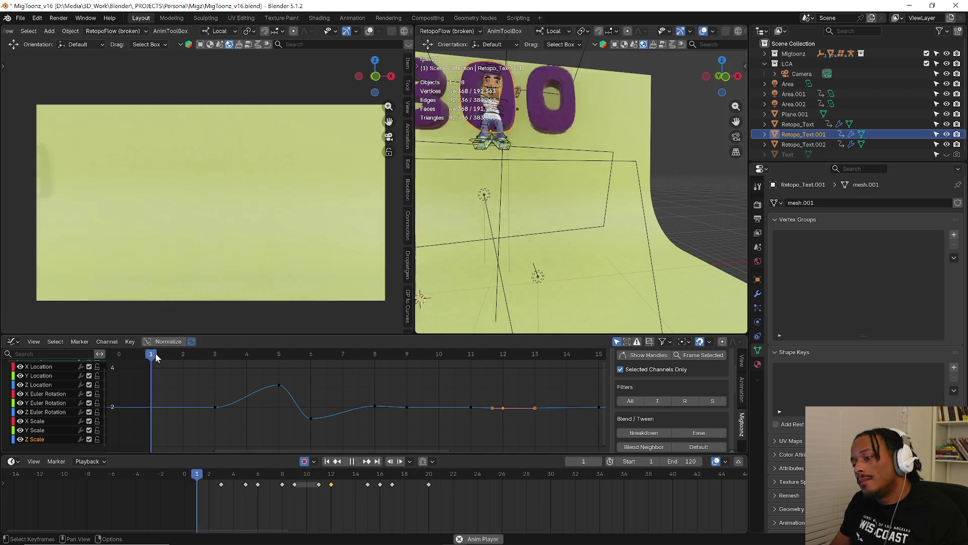
key("space")
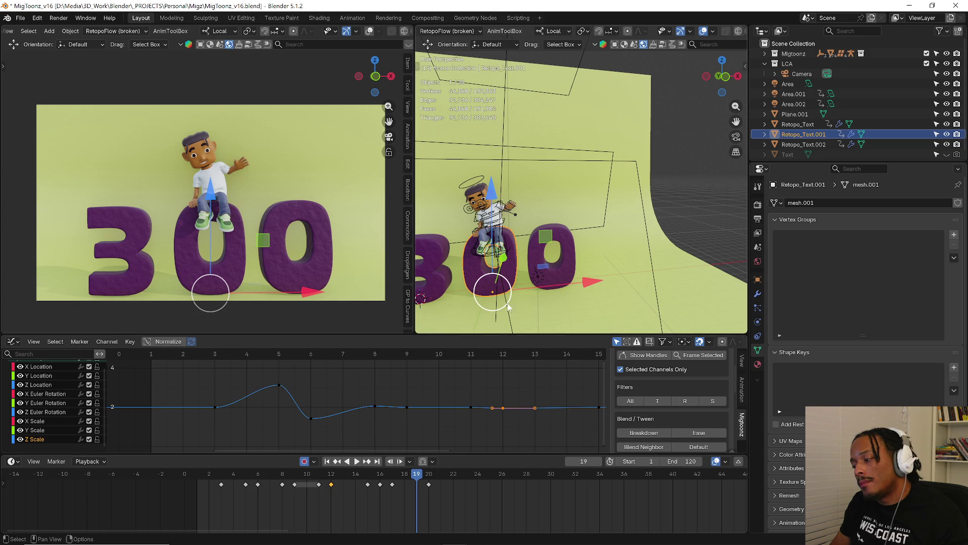
left_click(563, 282)
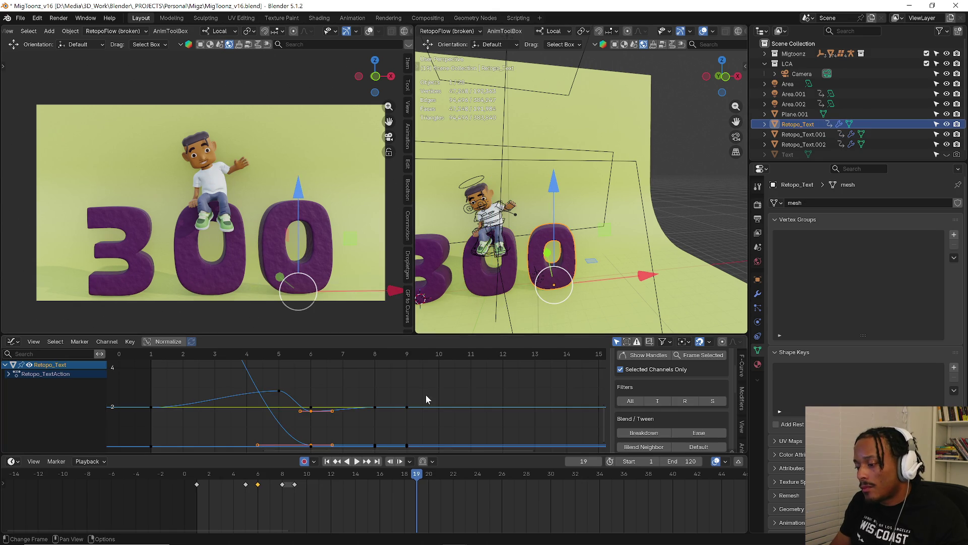
Expand Retopo_Text's transform channels and isolate its Z Scale curve, fitted and enlarged in view.
left_click(10, 382)
scroll(36, 436, "down", 1)
left_click(38, 442)
scroll(44, 441, "down", 2)
left_click(42, 437)
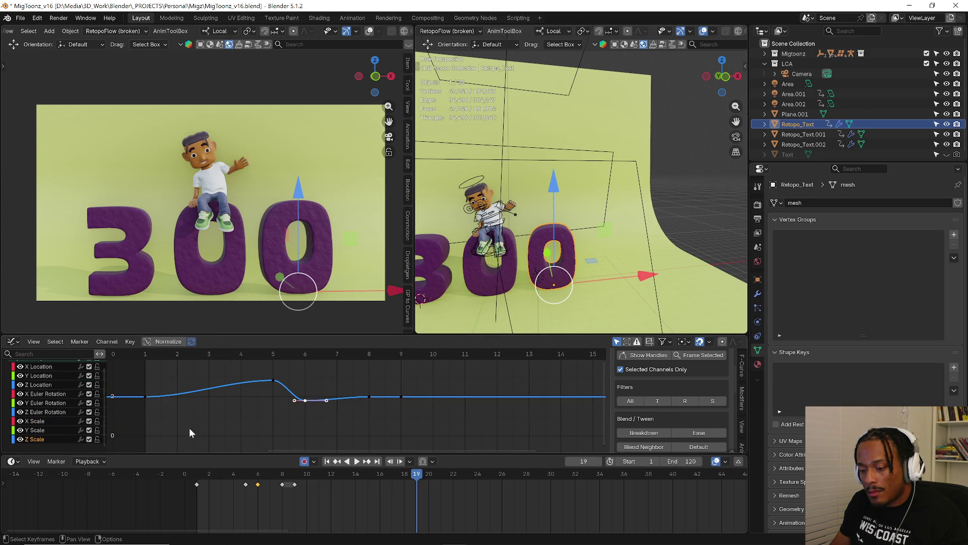
key("Home")
left_click(310, 419)
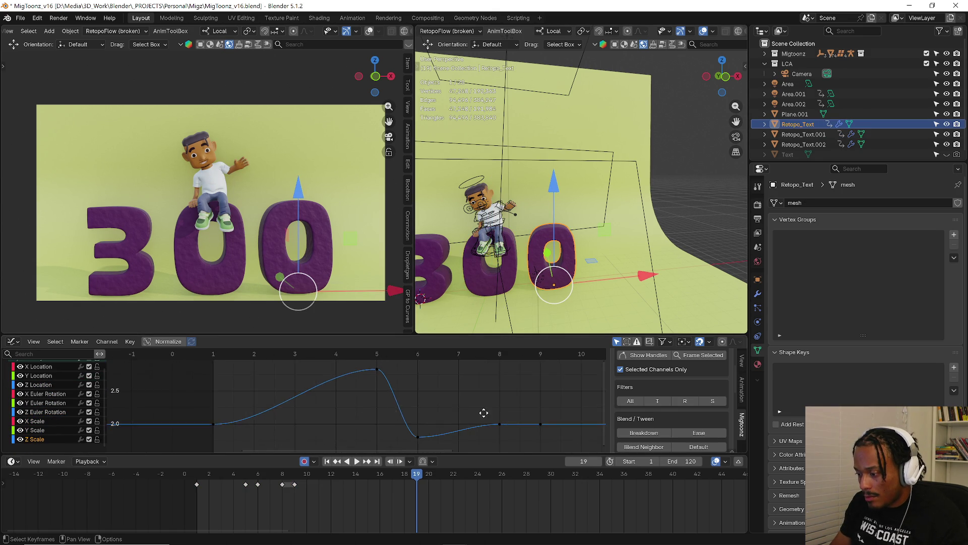
middle_click_drag(480, 411, 199, 374, "ctrl")
Lower the frame-6 Z Scale keyframe for a deeper dip and preview it.
left_click(183, 358)
key("space")
mouse_move(183, 358)
left_mouse_down()
mouse_move(225, 358)
mouse_move(205, 431)
mouse_move(189, 368)
left_mouse_up()
key("space")
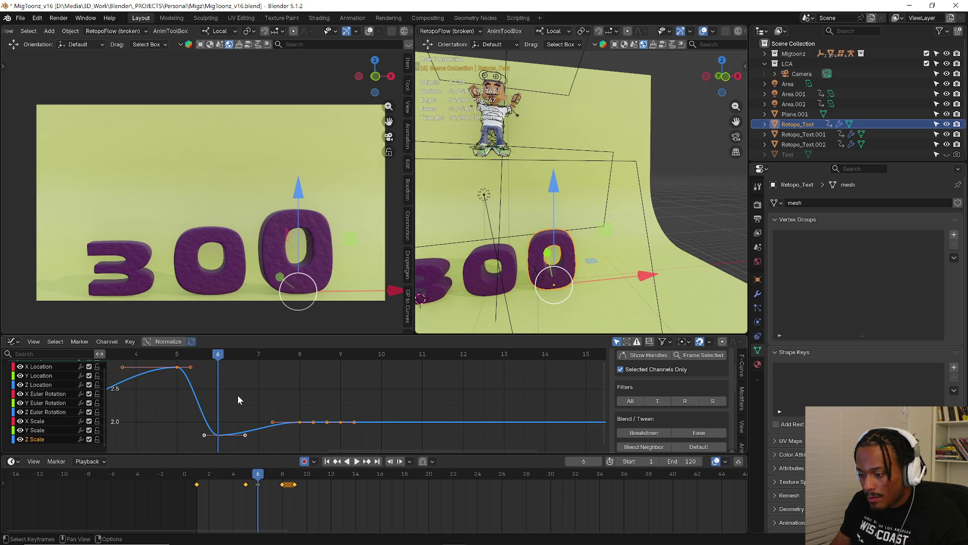
key("g")
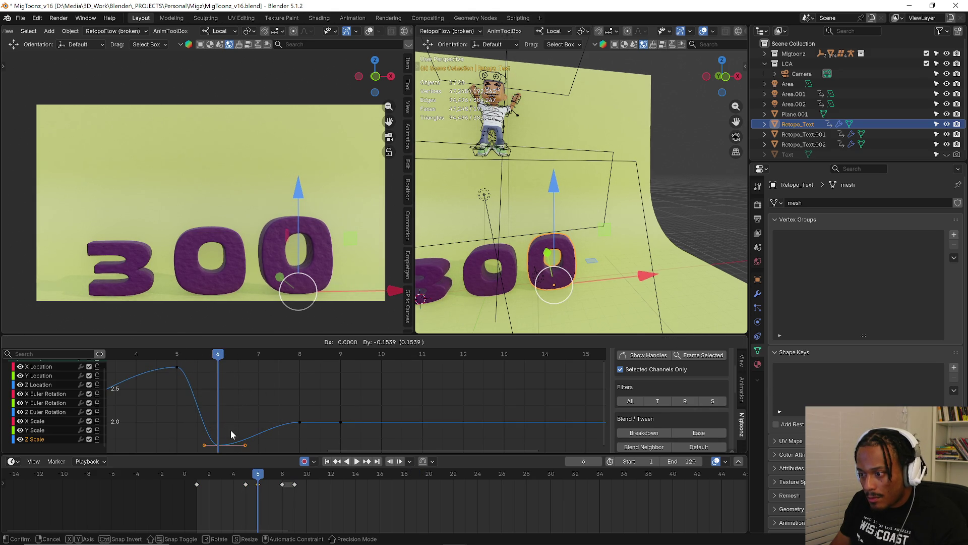
left_click(232, 435)
key("space")
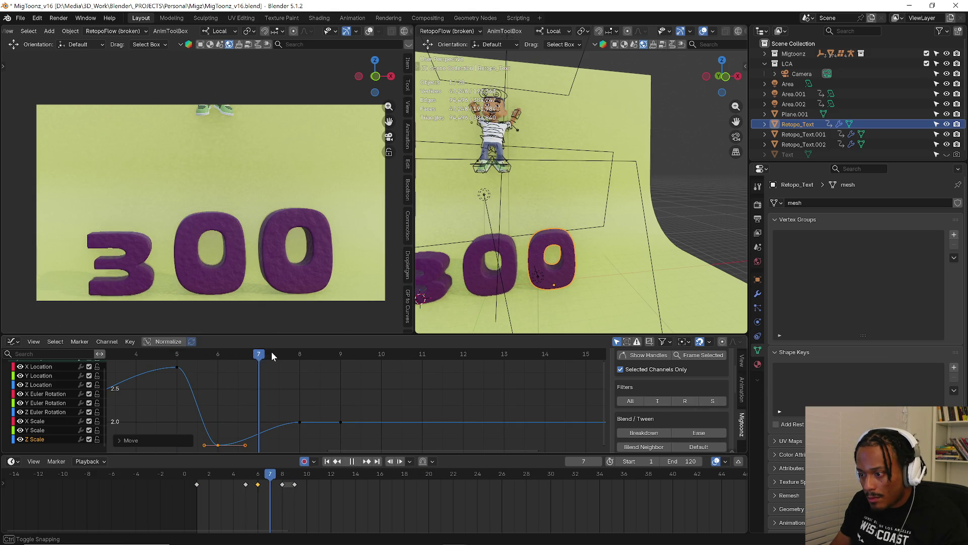
key("space")
Raise the frame-8 keyframe to about 2.3 for a higher second overshoot.
key("g")
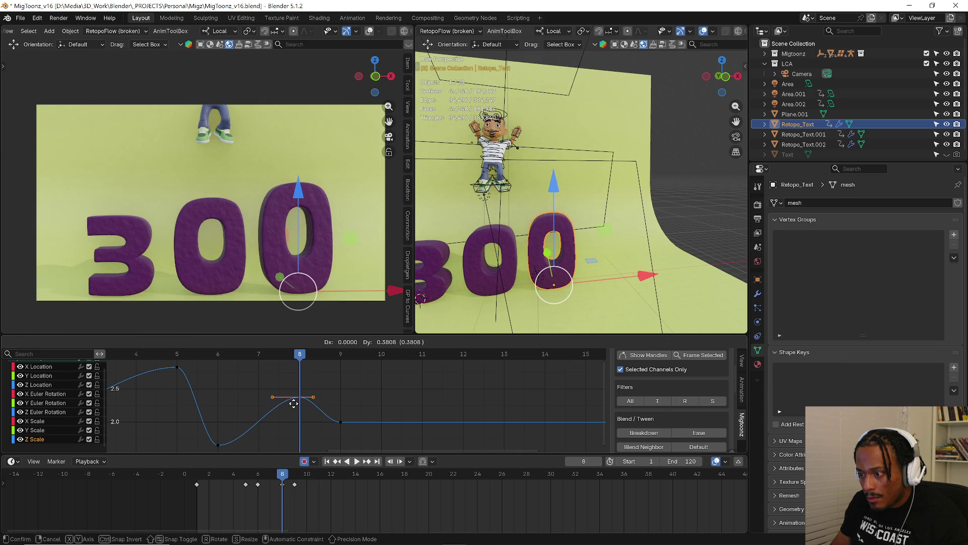
left_click(290, 397)
left_click(259, 355)
key("space")
Try shifting the frame-9 keyframe later, then undo it back to frame 9.
key("space")
left_click_drag(350, 406, 327, 430)
key("g")
left_click(411, 435)
left_click(301, 354)
key("space")
key("space")
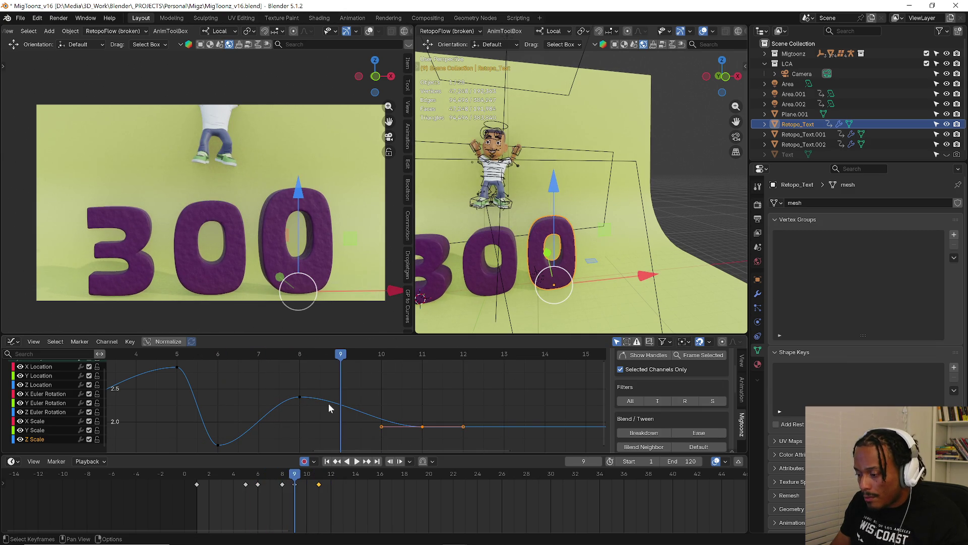
key("ctrl+z")
mouse_move(296, 356)
left_mouse_down()
mouse_move(301, 362)
mouse_move(179, 371)
mouse_move(299, 371)
left_mouse_up()
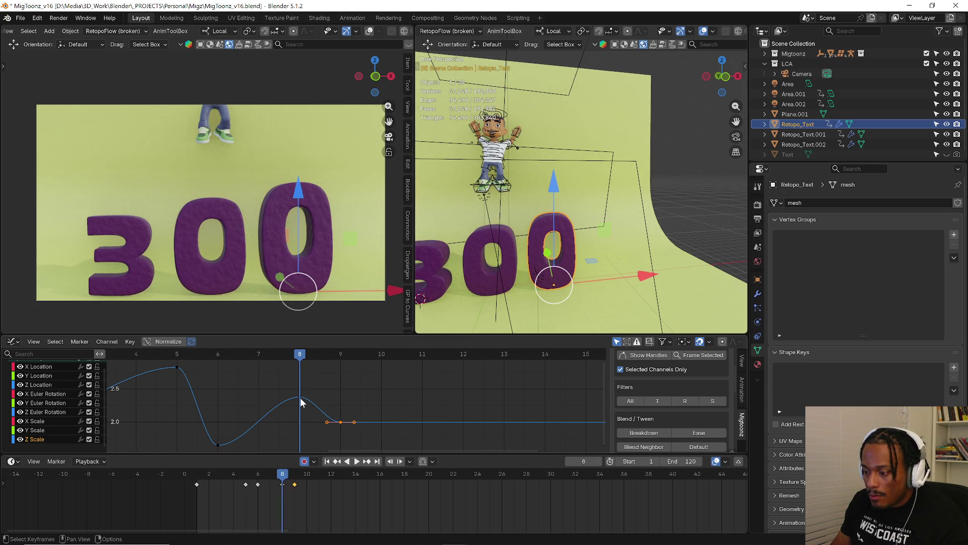
Readjust the frame-8 keyframe and replay up to frame 9.
left_click(300, 398)
key("g")
left_click(302, 400)
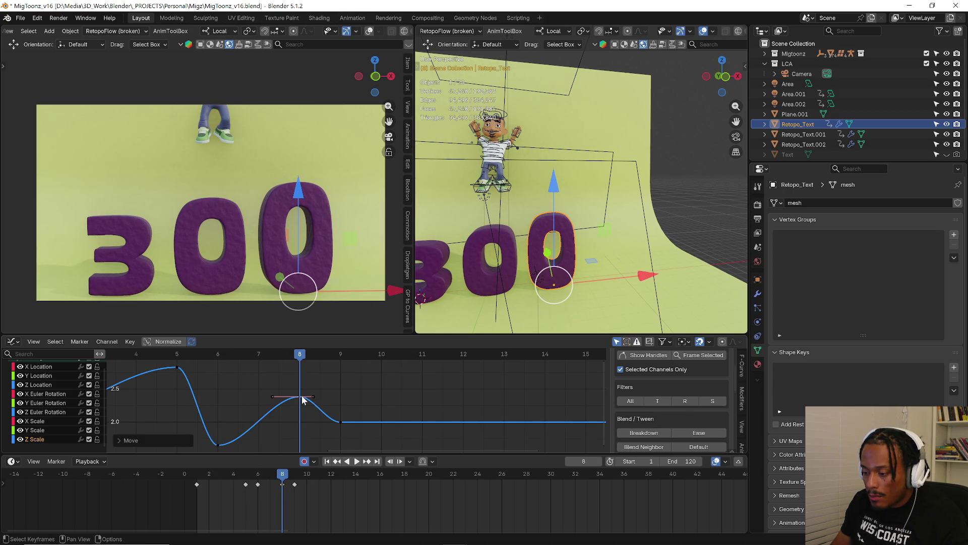
key("space")
left_click_drag(202, 350, 336, 355)
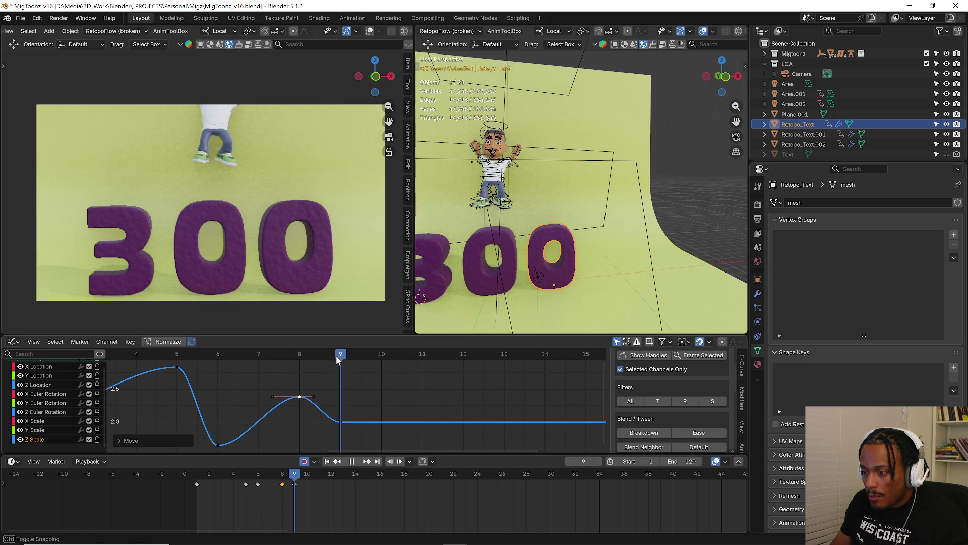
key("space")
Move the frame-9 keyframe in time only to frame 10 and review the bounce.
left_click(341, 422)
key("g")
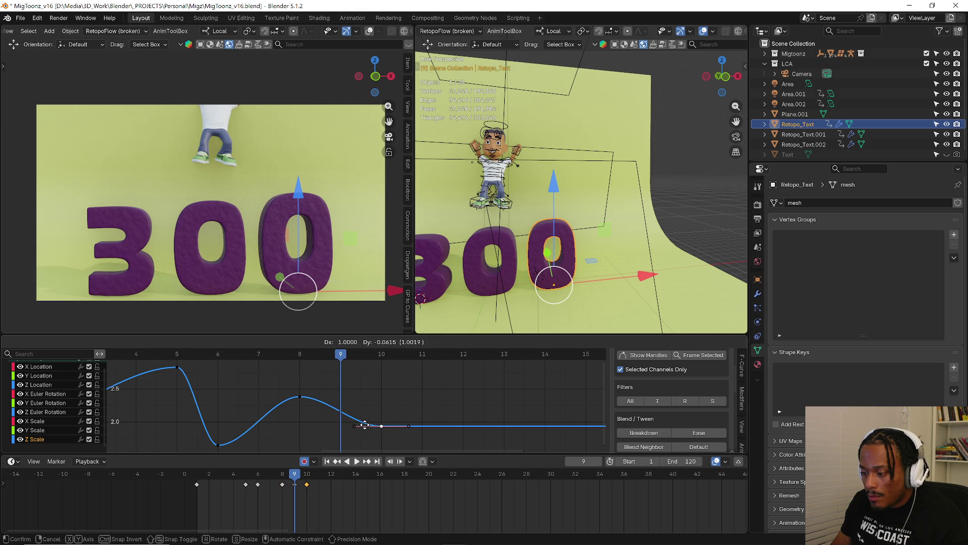
key("y")
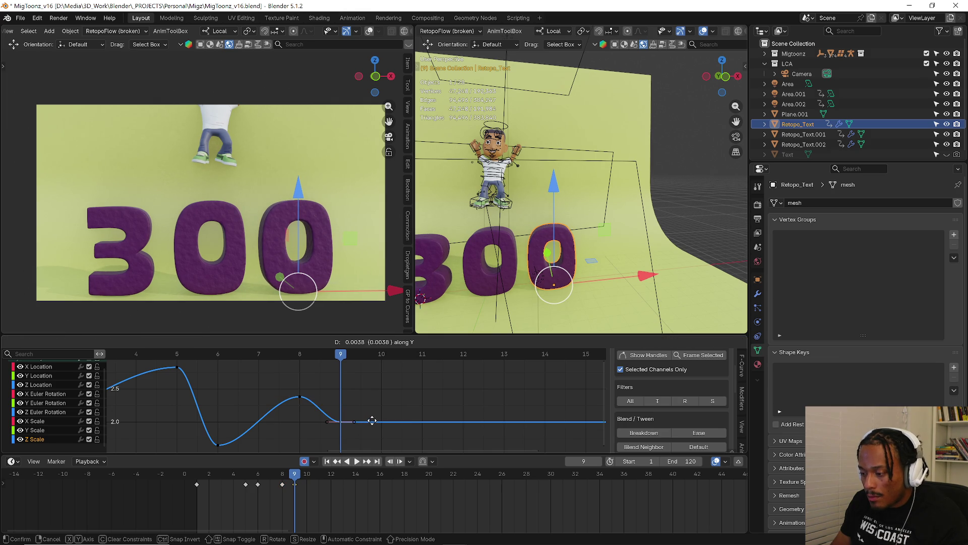
key("x")
left_click(398, 421)
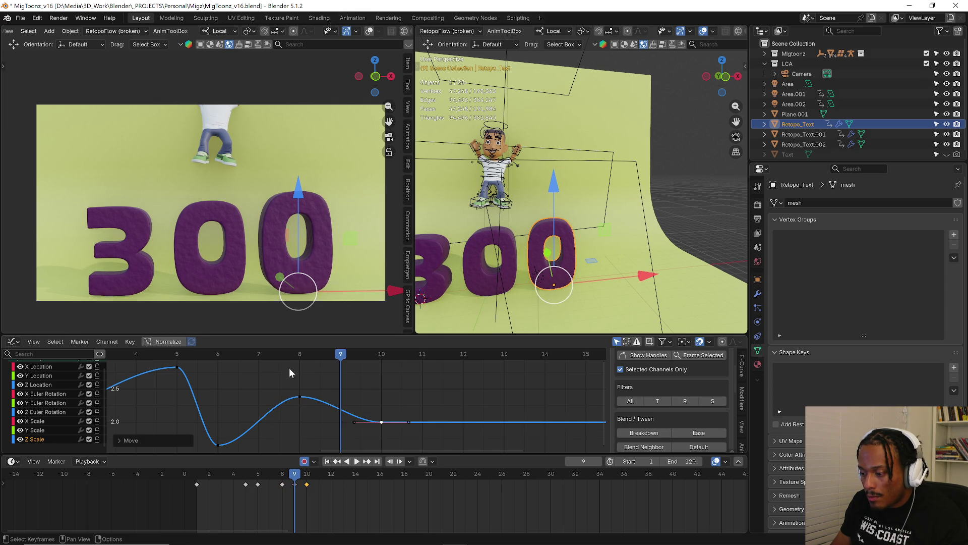
key("space")
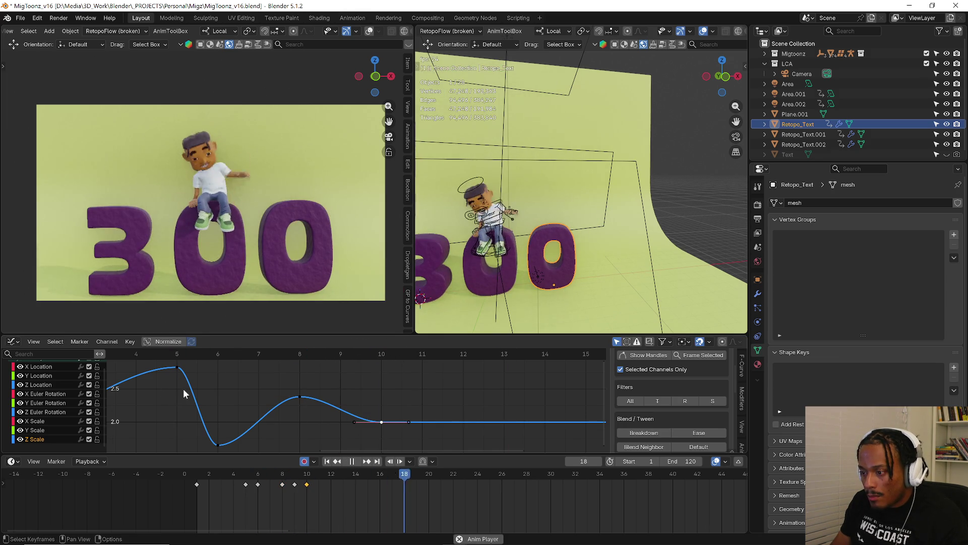
key("space")
Shift the settle keyframe to frame 11 and preview the bounce.
key("g")
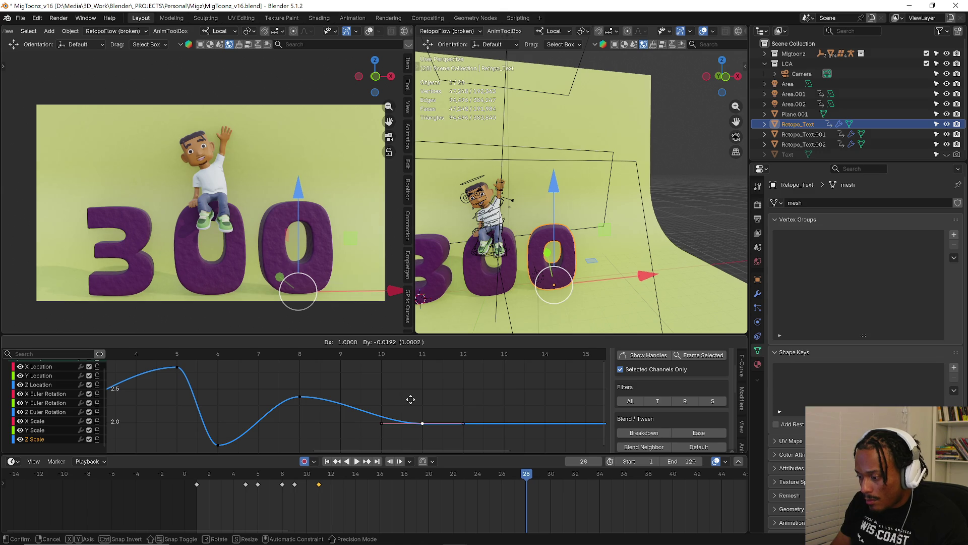
left_click(386, 406)
left_click(303, 397)
left_click(262, 355)
key("space")
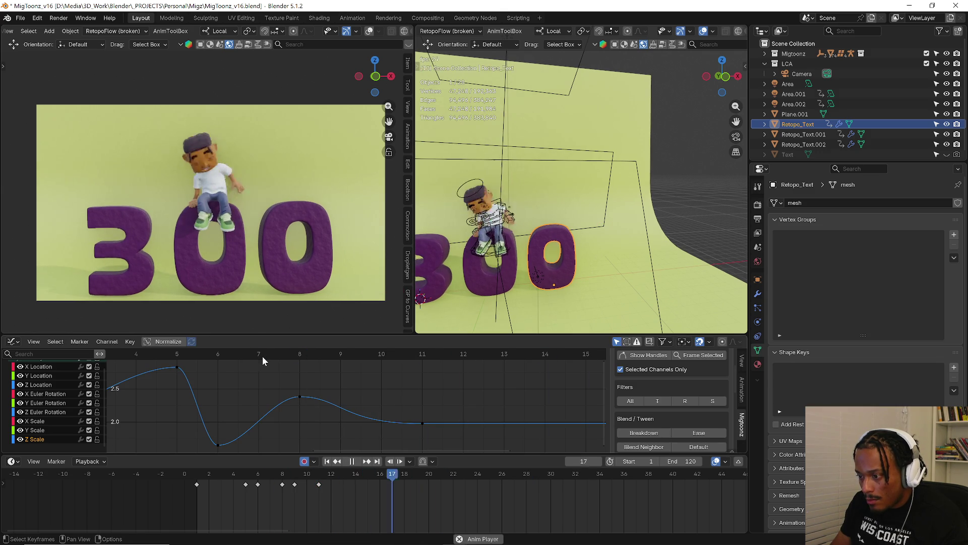
left_click(198, 474)
left_click(198, 474)
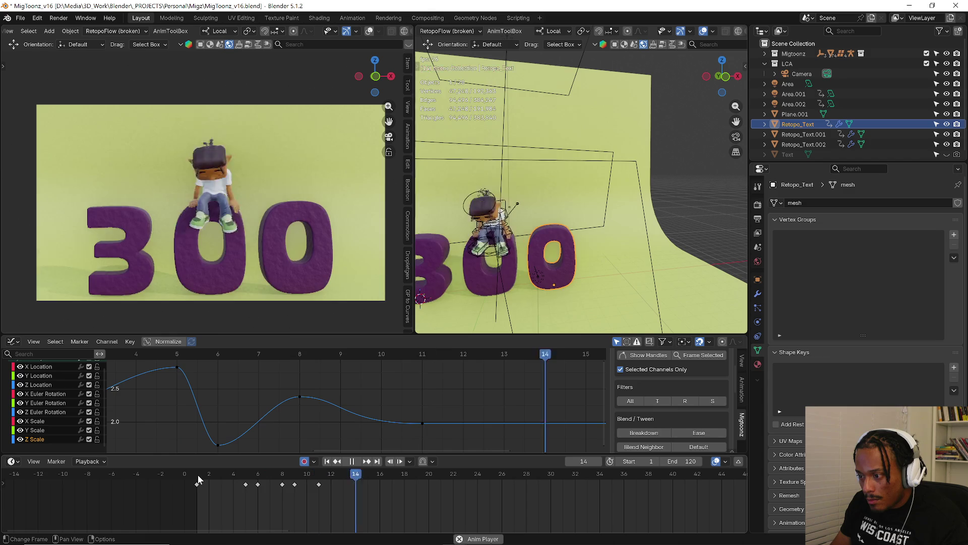
key("space")
Lower the frame-8 overshoot key and pull the frame-6 right handle down to sharpen the dip.
left_click_drag(307, 398, 283, 413)
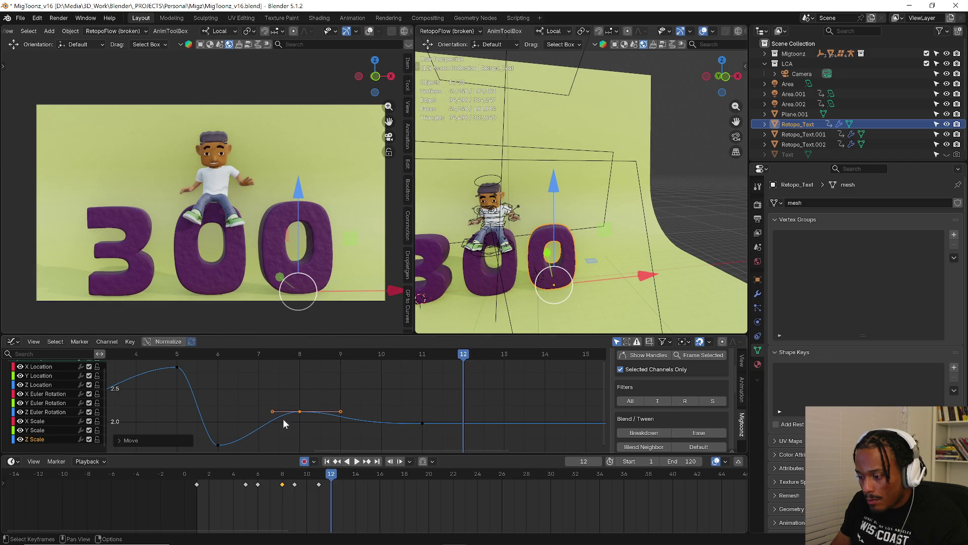
left_click(197, 356)
left_click(217, 444)
middle_click_drag(247, 448, 250, 422)
left_click_drag(249, 420, 250, 433)
key("space")
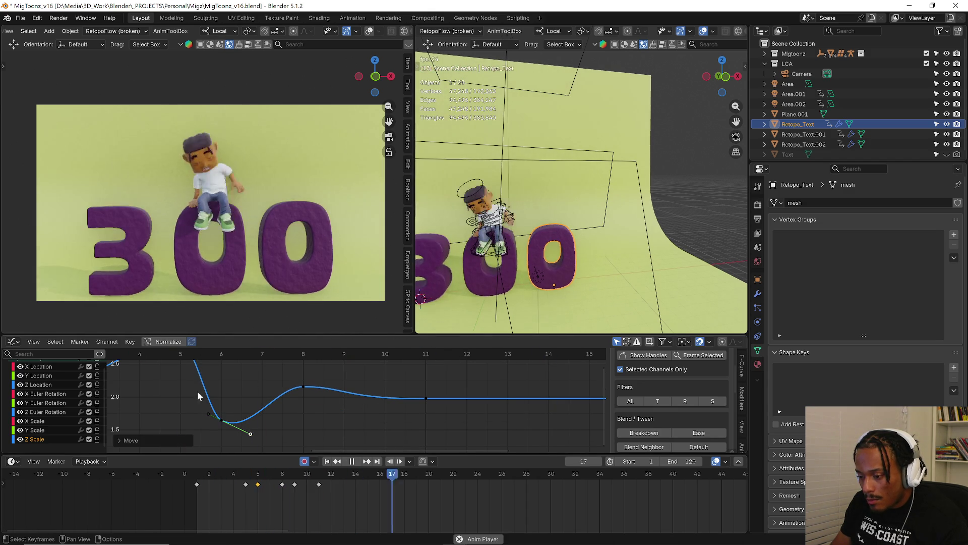
key("space")
Move the frame-8 keyframe again and adjust the frame-11 settle keyframe.
left_click(303, 387)
key("g")
left_click(292, 411)
left_click(426, 398)
scroll(381, 404, "up", 3)
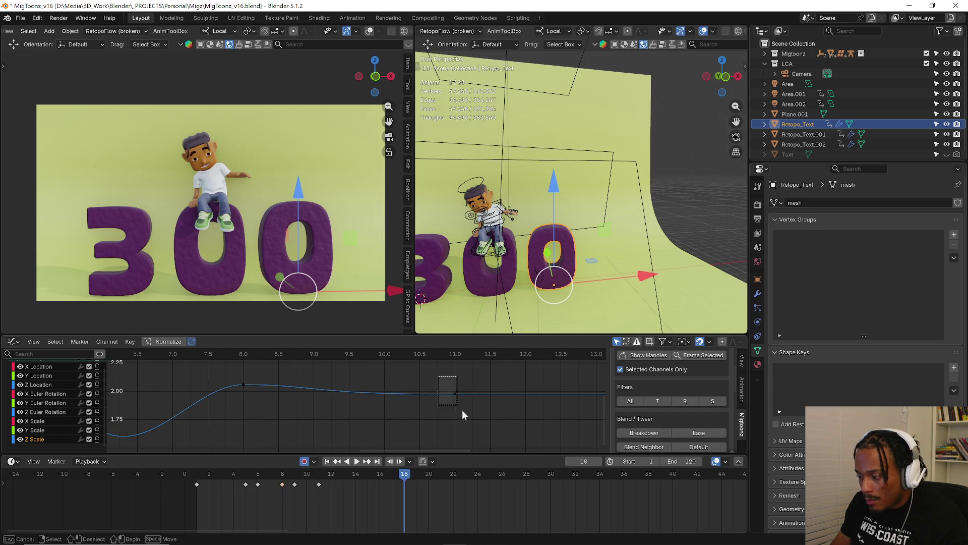
key("g")
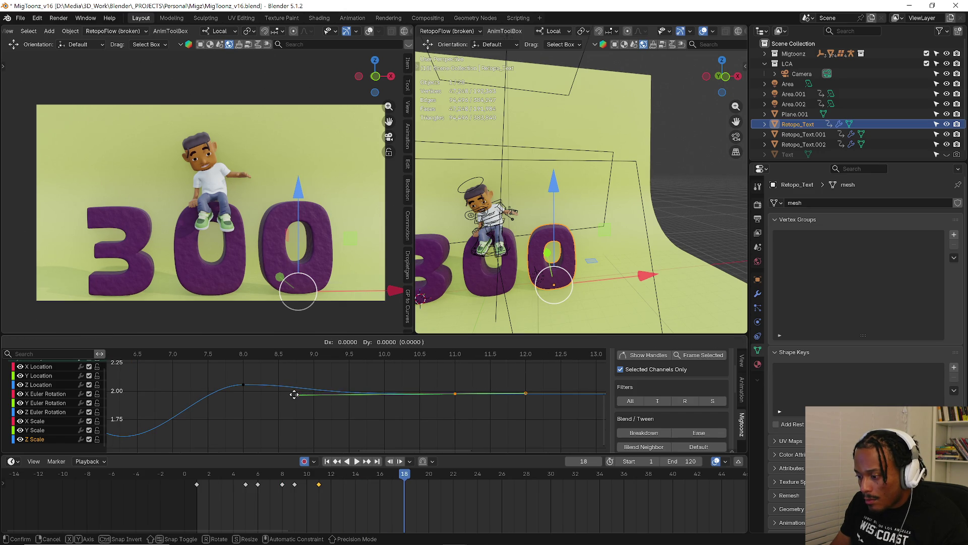
left_click(252, 390)
Raise the frame-8 right handle to smooth the overshoot and replay from the start.
left_click(259, 385)
left_click_drag(315, 387, 278, 378)
key("space")
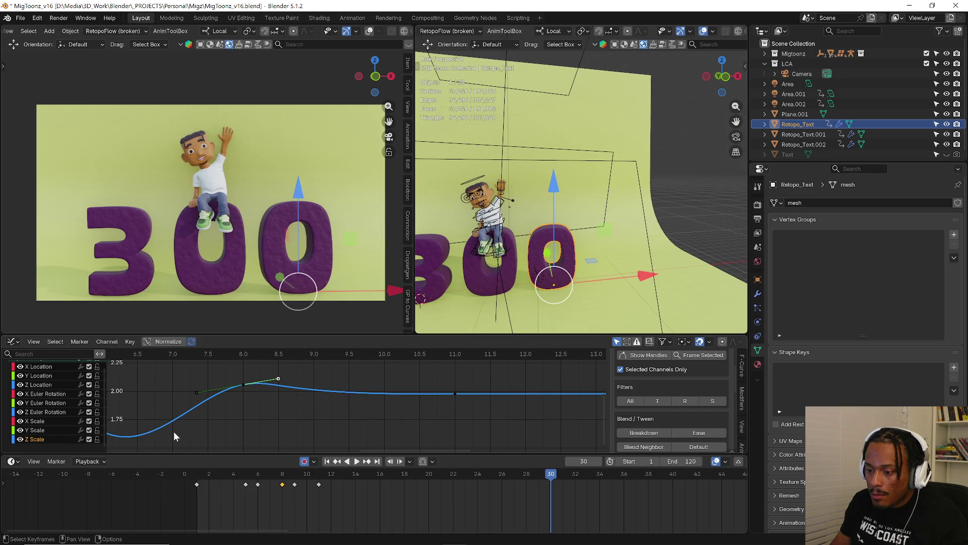
left_click(198, 477)
key("space")
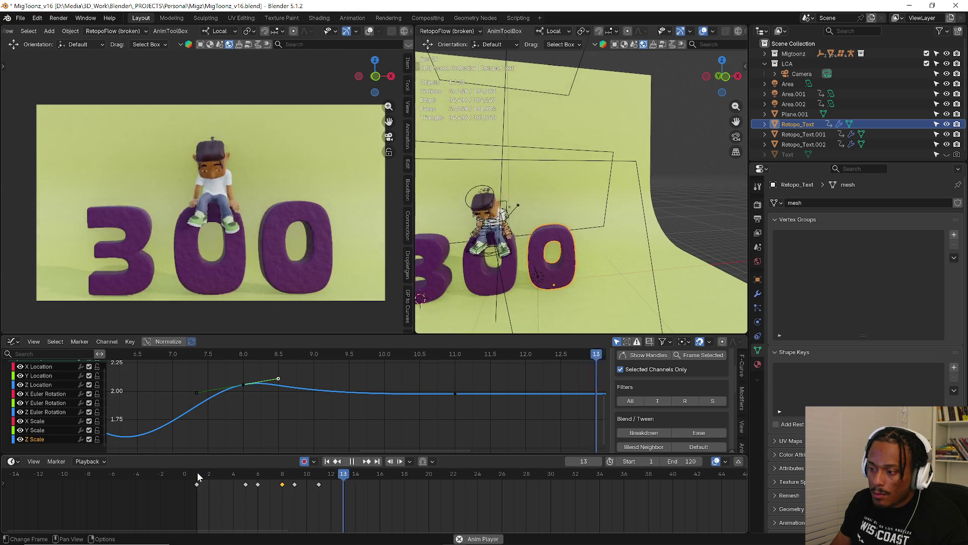
key("space")
Nudge the frame-8 keyframe slightly and replay the full bounce from the start.
left_click_drag(243, 382, 242, 381)
key("space")
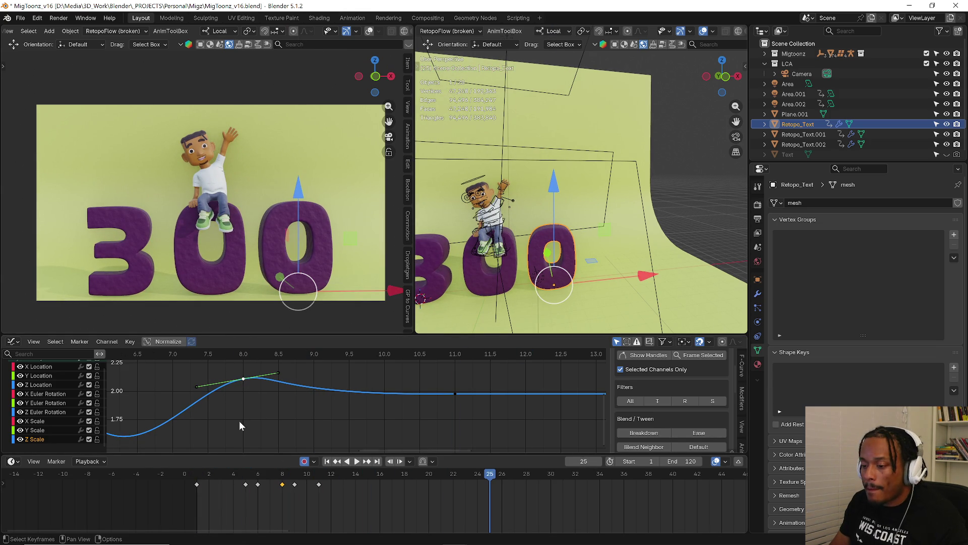
left_click(202, 475)
key("space")
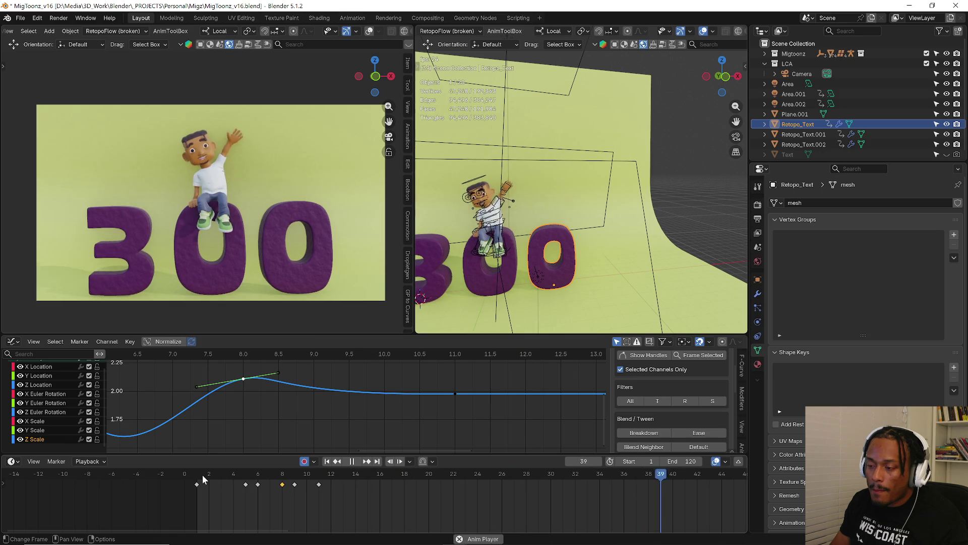
left_click(202, 475)
key("space")
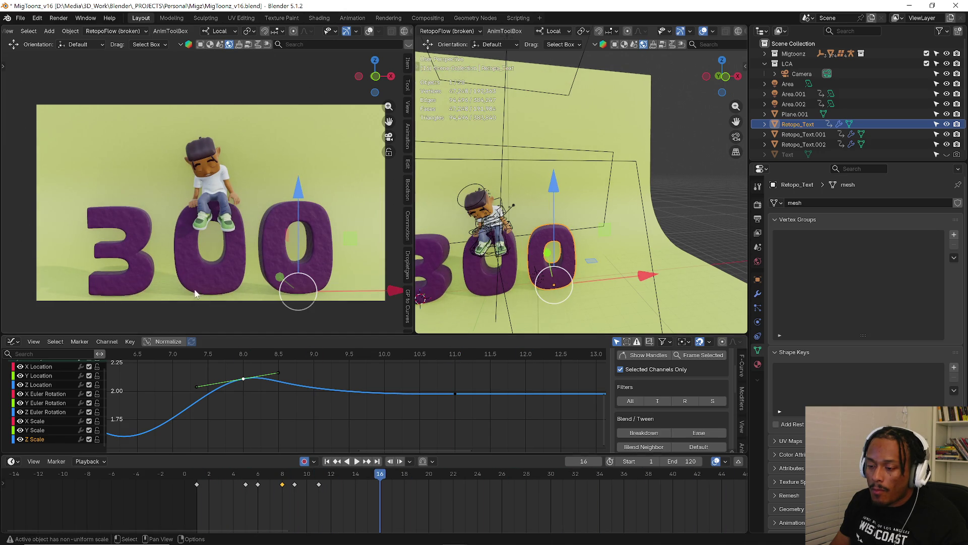
left_click(115, 275)
Retime the 3's Z Scale keys, pulling the frame-9 keyframe earlier to frame 7.
key("a")
key("Home")
scroll(313, 405, "down", 1)
left_click_drag(230, 355, 347, 367)
mouse_move(470, 399)
left_mouse_down()
mouse_move(313, 419)
mouse_move(353, 418)
left_mouse_up()
left_click_drag(406, 402, 371, 402)
scroll(370, 398, "down", 2)
left_click(477, 401)
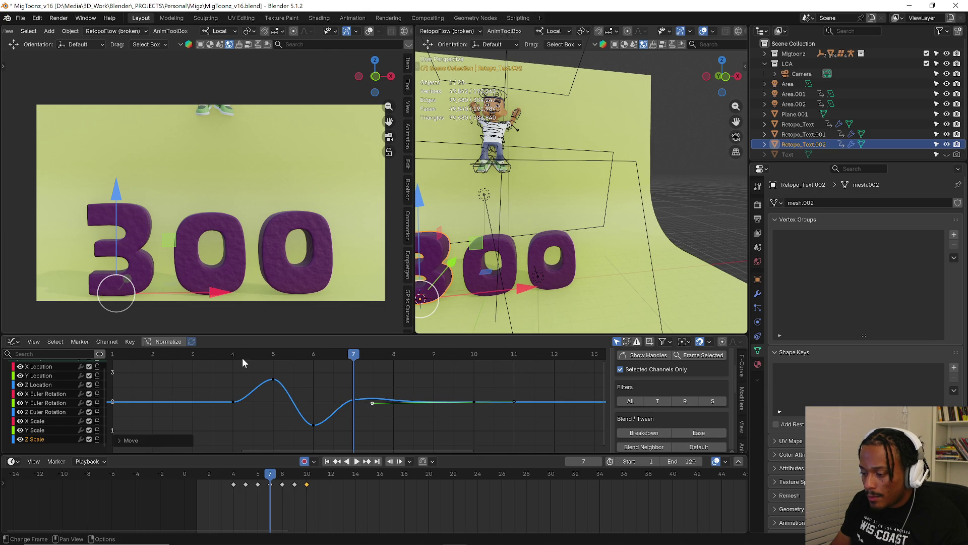
Preview the 3's bounce, then add the other two letters to the selection.
key("space")
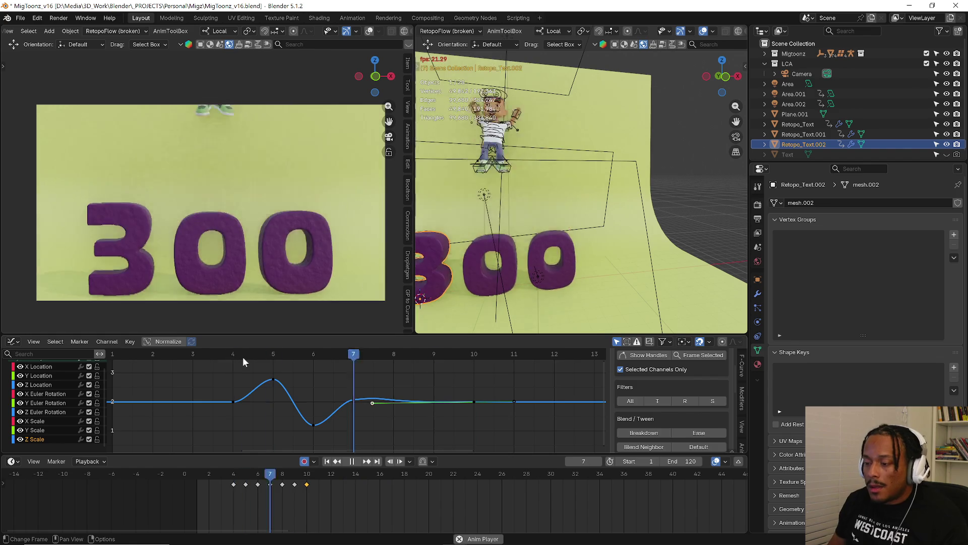
key("space")
key("space")
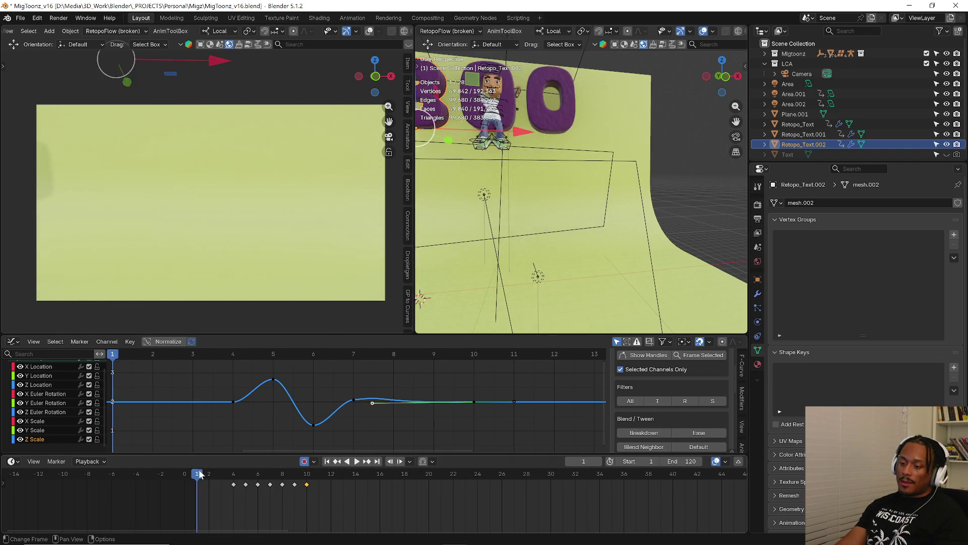
key("space")
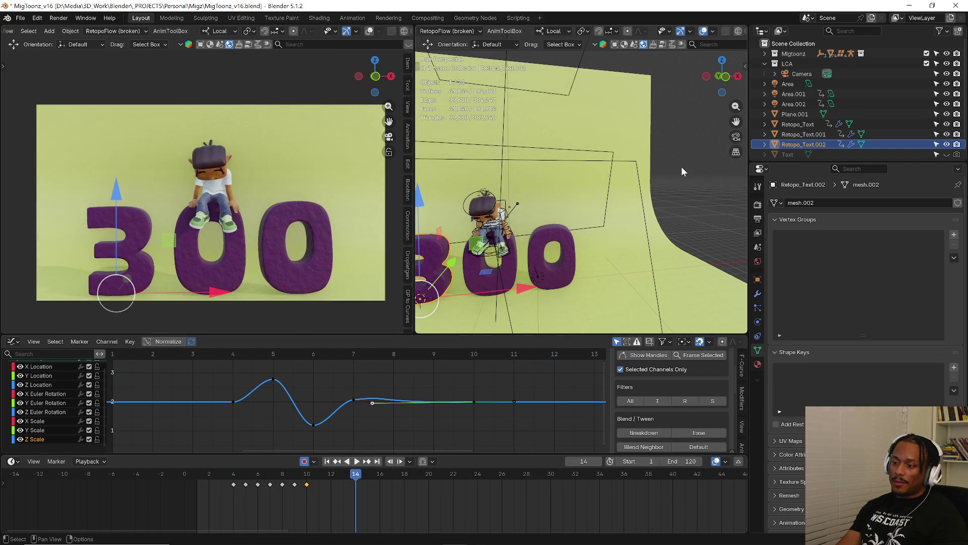
middle_click_drag(537, 246, 495, 271)
left_click(494, 271, "shift")
left_click(540, 237, "shift")
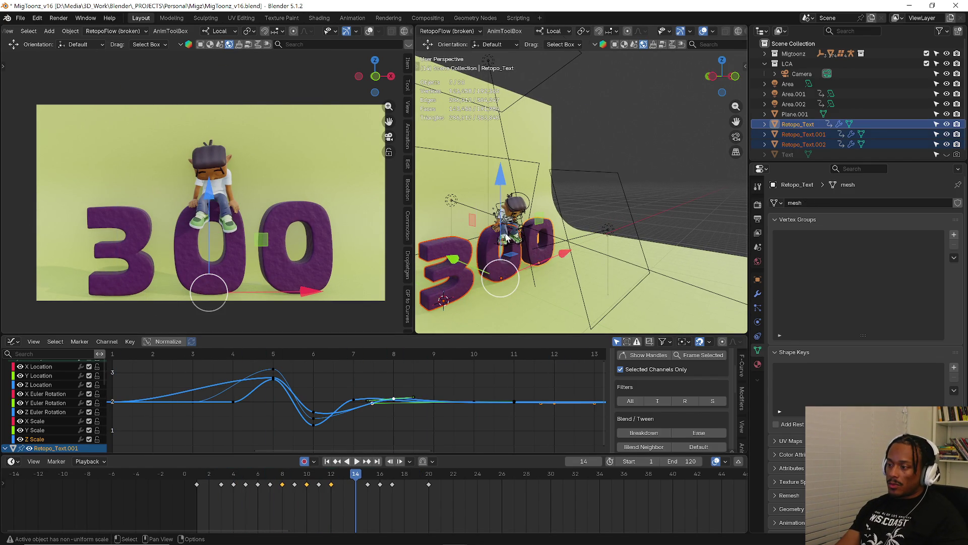
Put the character rig in Pose Mode, select all its keys, and set the end frame to 150.
scroll(496, 196, "up", 3)
left_click(495, 188, "shift")
key("ctrl+Tab")
left_click(497, 255)
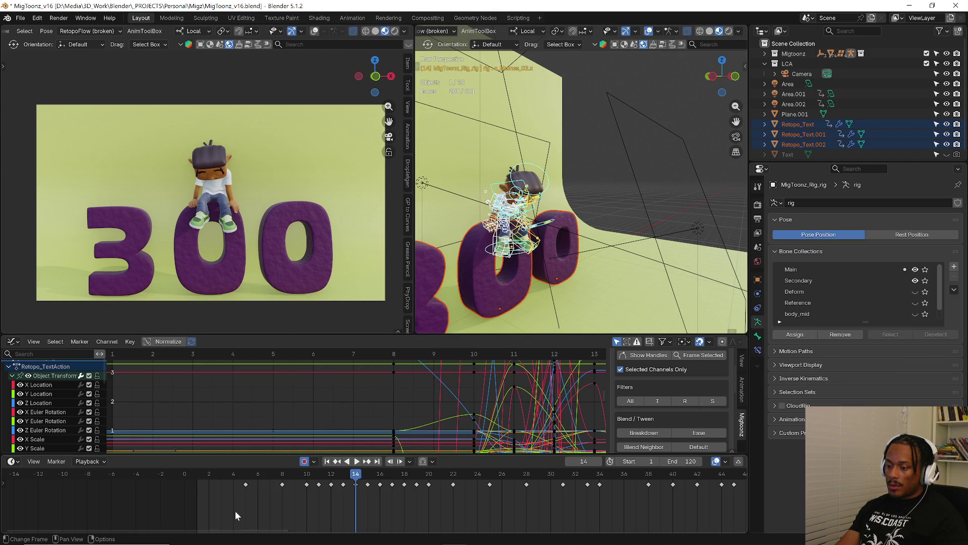
key("a")
scroll(354, 507, "down", 5)
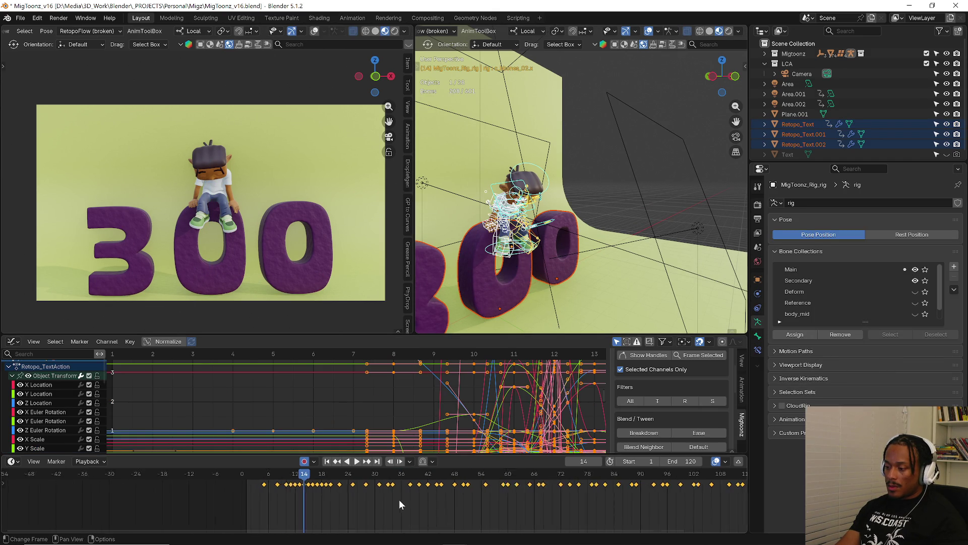
scroll(504, 494, "down", 4)
scroll(667, 471, "right", 3, "ctrl")
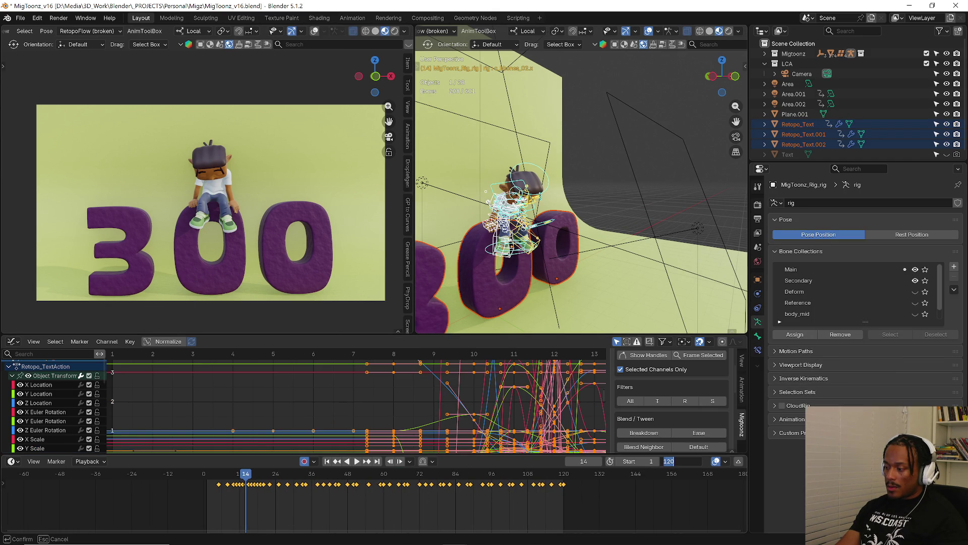
left_click(683, 461)
type("150")
key("Return")
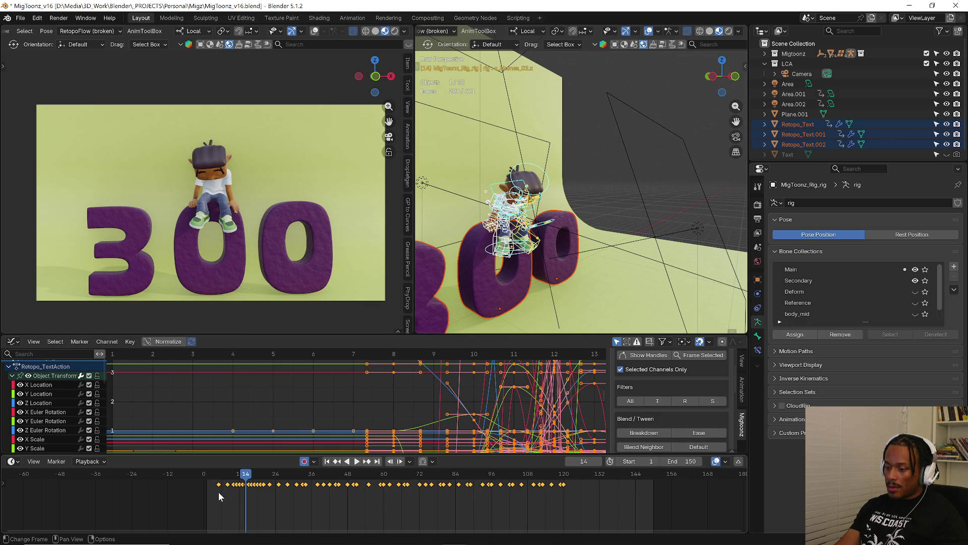
Shift the character's keyframes six frames later and scrub back to check.
scroll(219, 497, "up", 5)
left_click_drag(201, 482, 238, 483)
key("g")
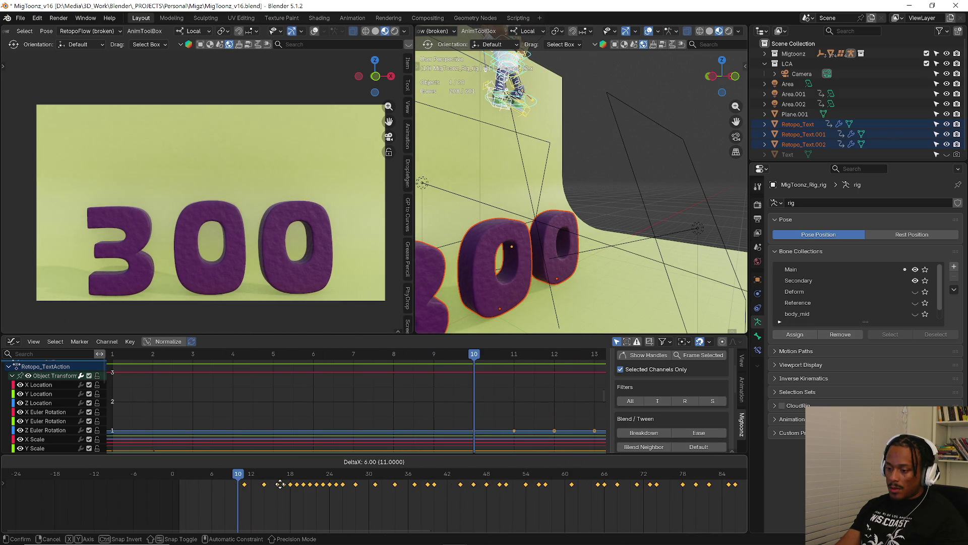
left_click(239, 486)
mouse_move(193, 473)
left_mouse_down()
mouse_move(235, 476)
mouse_move(185, 479)
mouse_move(206, 479)
left_mouse_up()
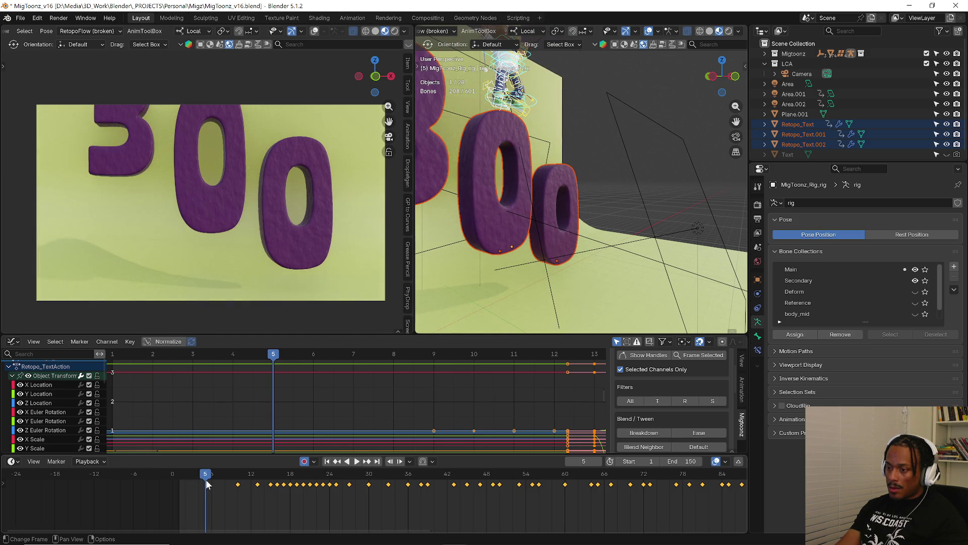
Return to Object Mode and undo back to the character's earlier keyframe timing.
left_click(482, 234)
key("ctrl+Tab")
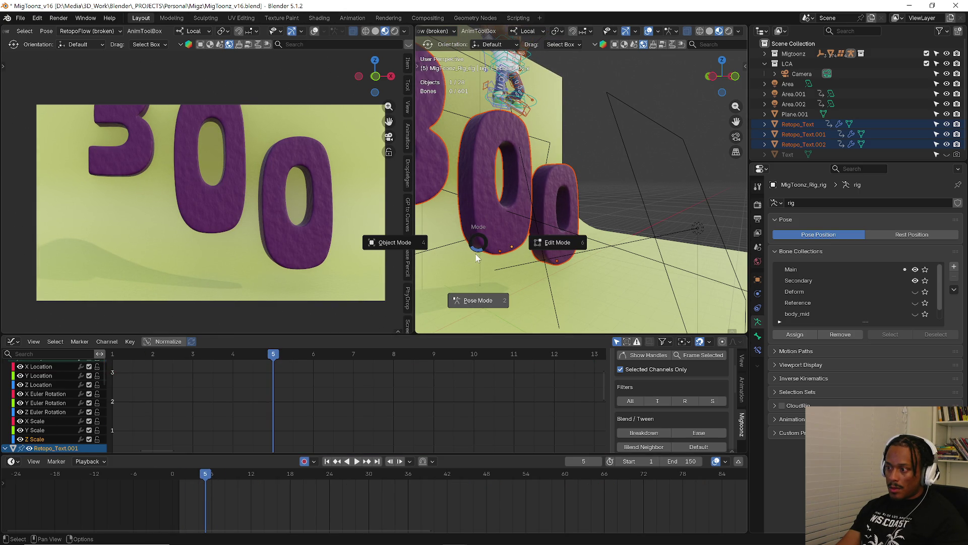
left_click(462, 246)
left_click(492, 231)
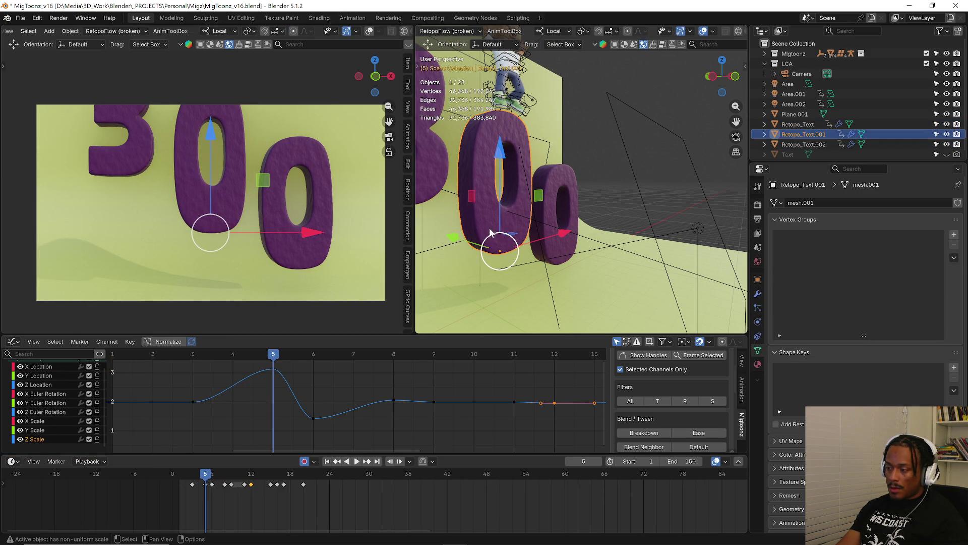
key("ctrl+z")
key("ctrl+z")
key("ctrl+z")
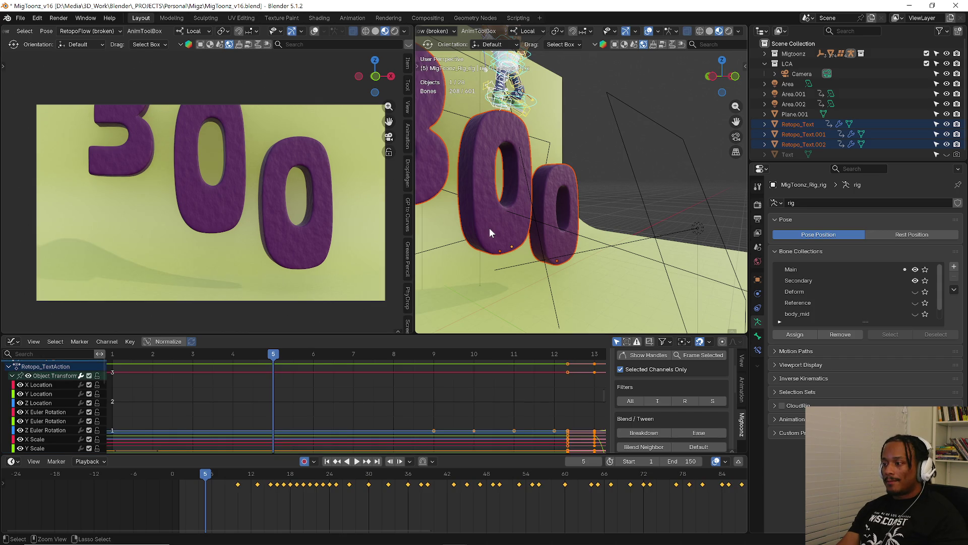
key("Up")
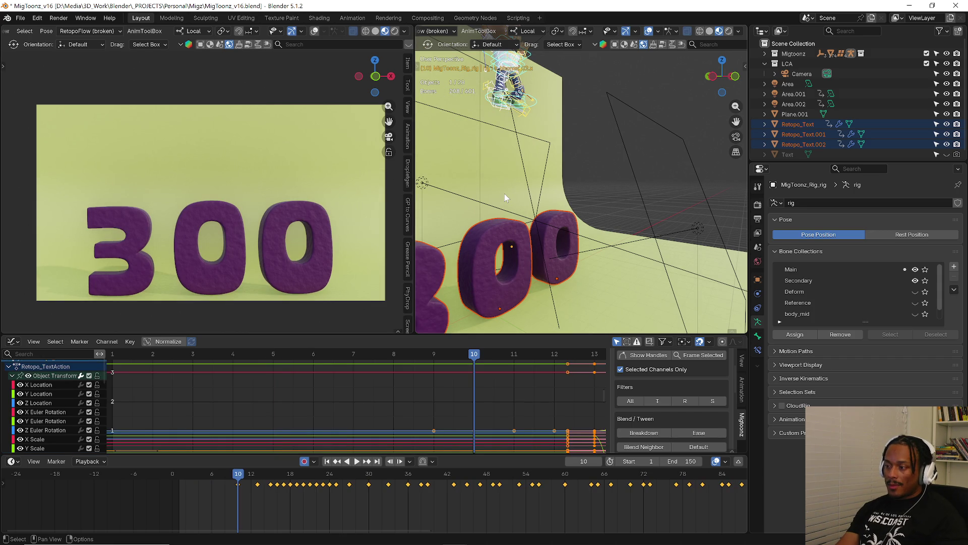
key("ctrl+z")
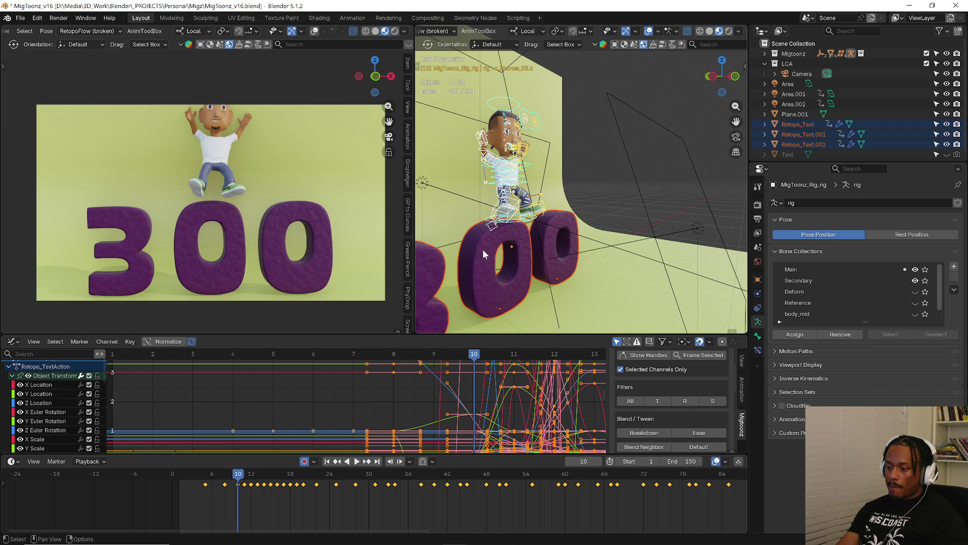
scroll(482, 249, "down", 4)
key("Caps_Lock")
key("ctrl+Tab")
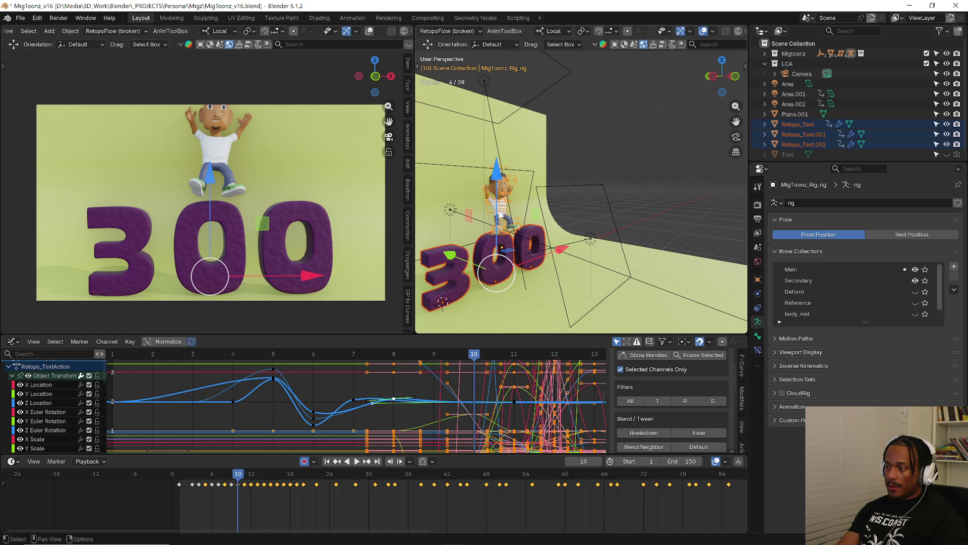
Re-enter Pose Mode on the rig alone, inspect frame 5, then return to Object Mode.
left_click(513, 235)
key("ctrl+Tab")
left_click(515, 302)
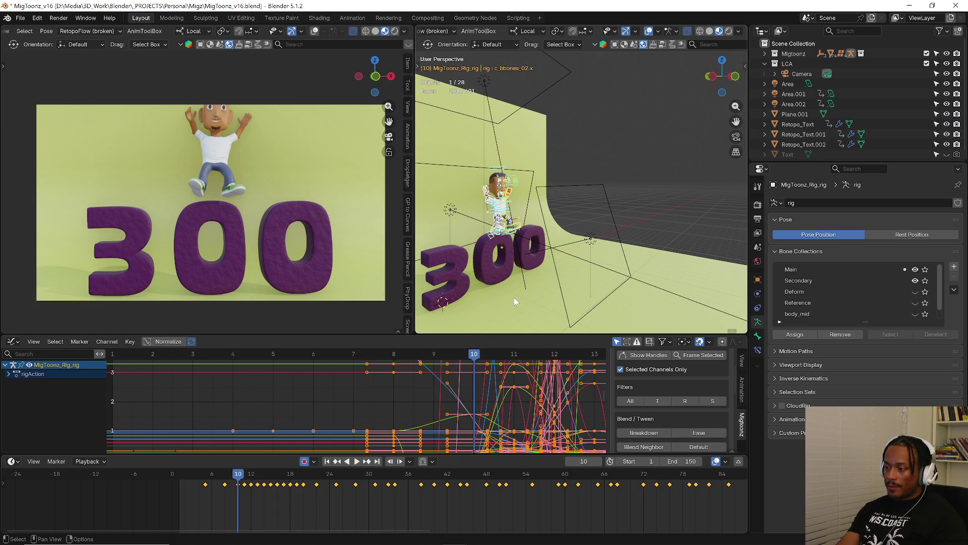
middle_click_drag(248, 494, 306, 499, "ctrl")
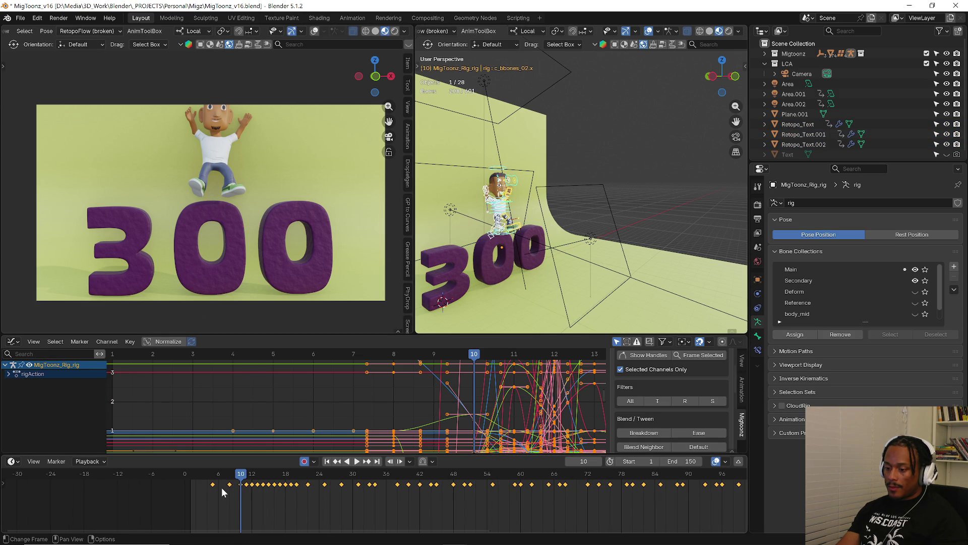
scroll(224, 491, "up", 3)
left_click(210, 477)
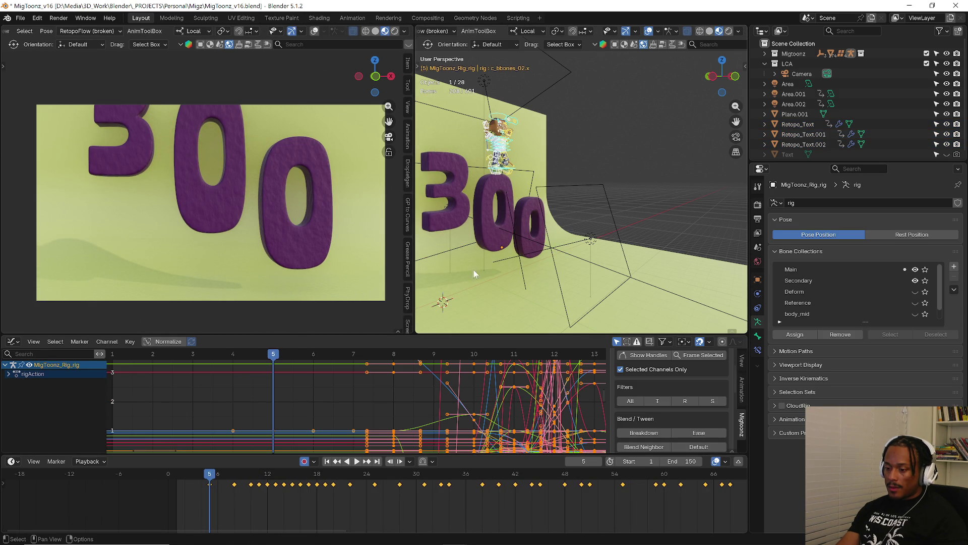
left_click(483, 229)
key("ctrl+Tab")
left_click(479, 234)
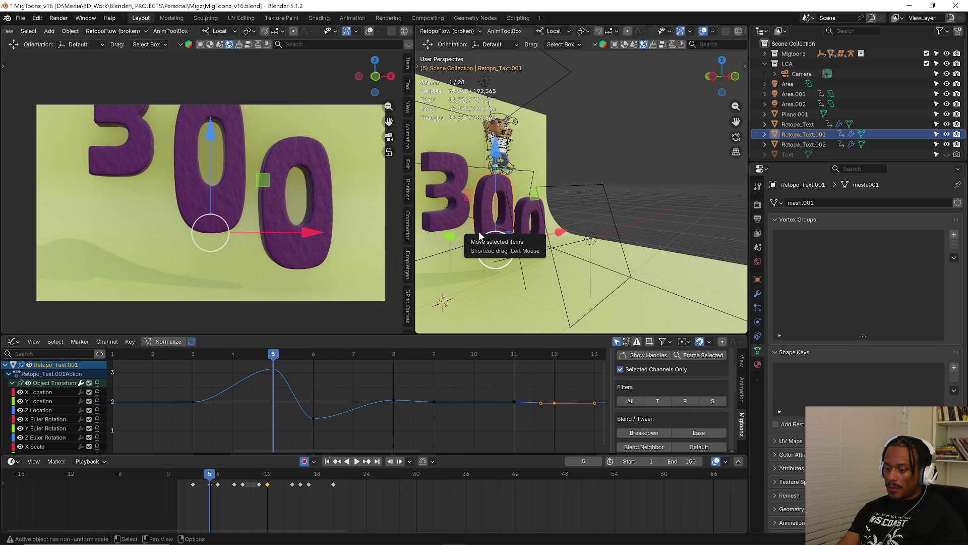
Select all three 300 letters and their keyframes, trial-sliding the keys later then undoing.
mouse_move(195, 483)
left_mouse_down()
mouse_move(178, 481)
mouse_move(304, 484)
mouse_move(218, 491)
mouse_move(267, 486)
left_mouse_up()
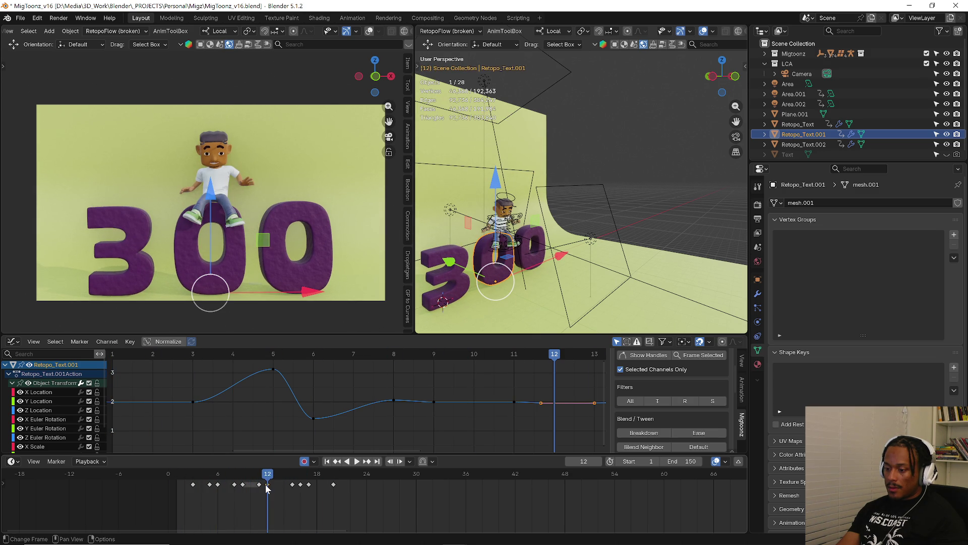
left_click(533, 250, "shift")
left_click(453, 262, "shift")
left_click_drag(159, 503, 407, 471)
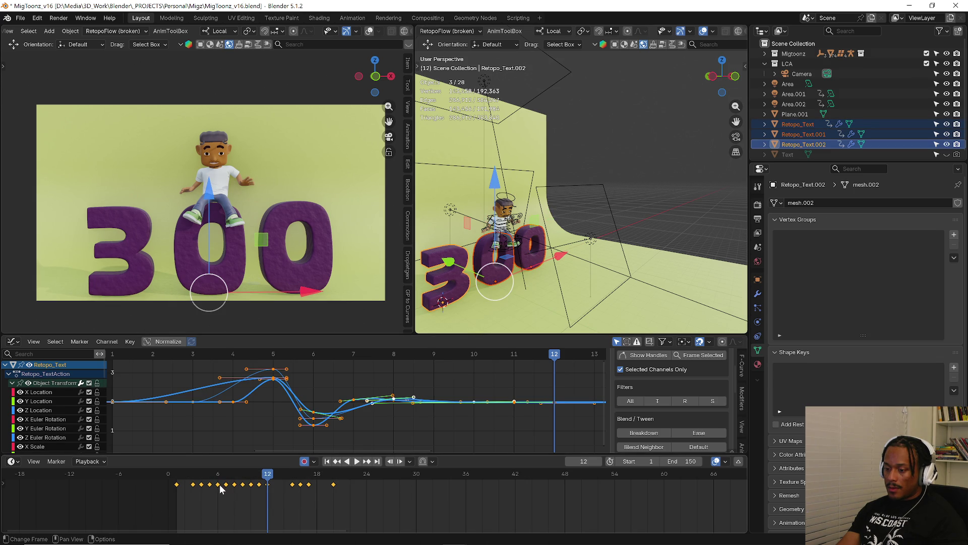
left_click_drag(219, 488, 267, 496)
key("ctrl+z")
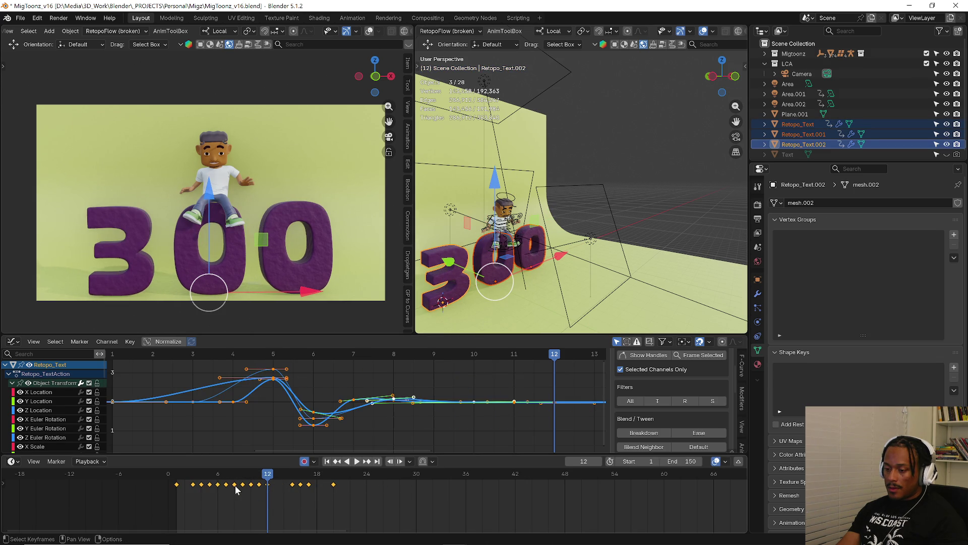
Slide the letters' keyframes about six frames later, play the animation, and select the character rig.
left_click(210, 478)
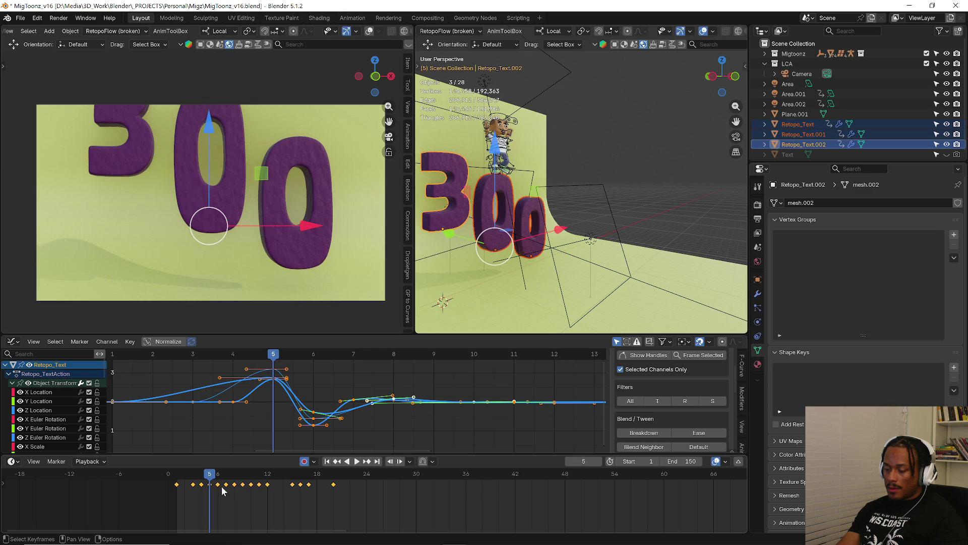
key("Right")
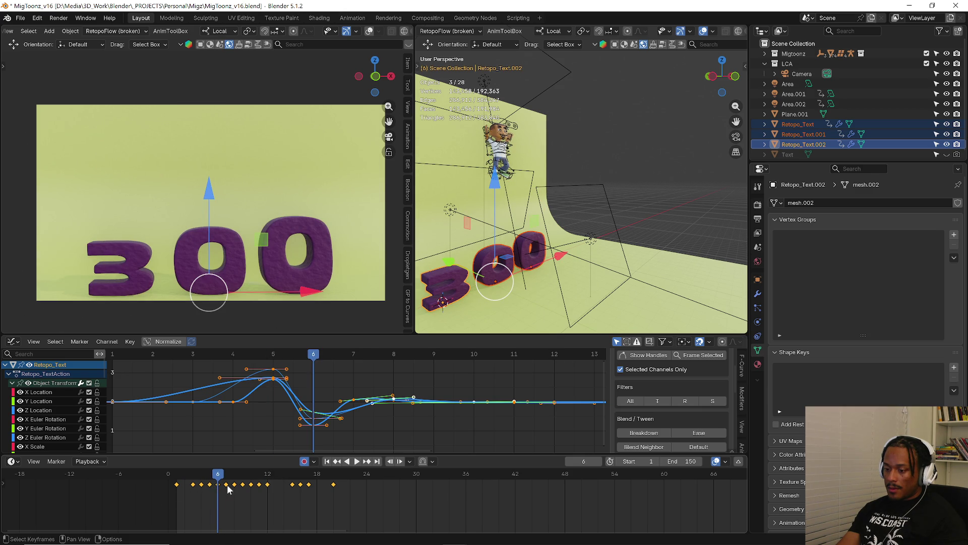
mouse_move(217, 484)
left_mouse_down()
mouse_move(275, 489)
mouse_move(268, 490)
left_mouse_up()
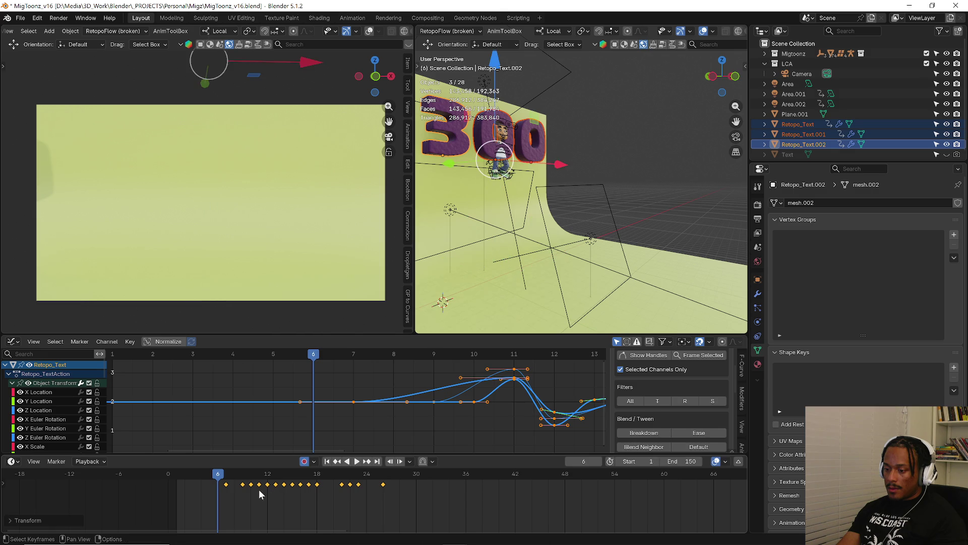
left_click(177, 477)
key("space")
key("space")
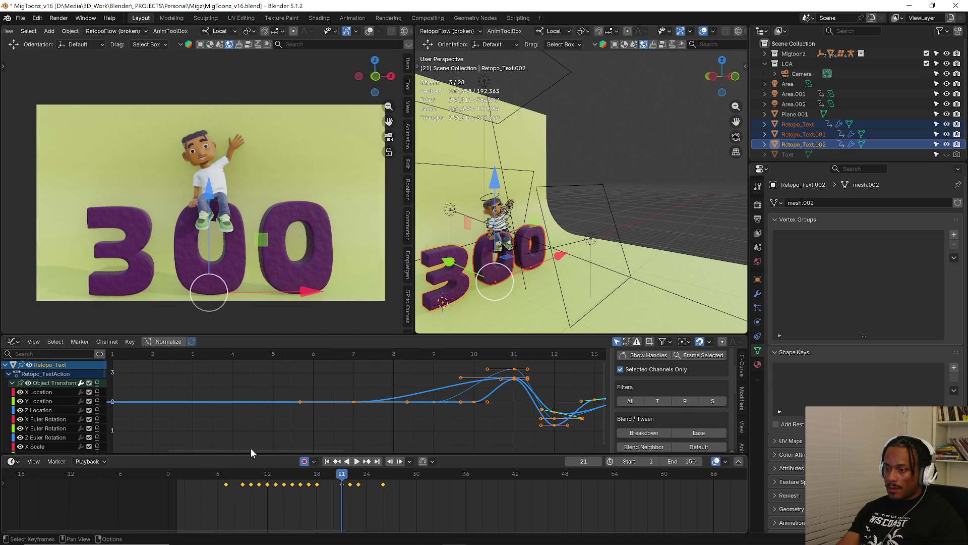
left_click(501, 198)
key("ctrl+Tab")
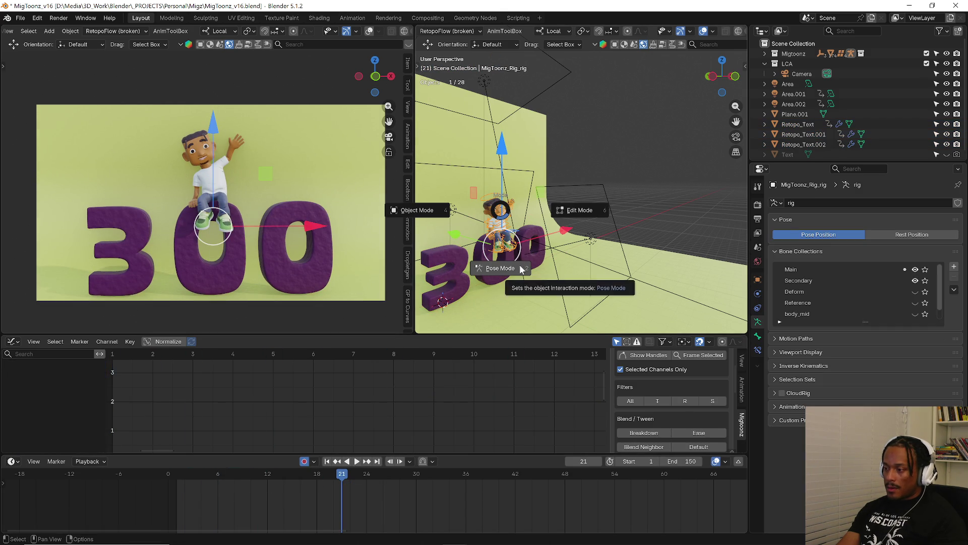
Select all of the character rig's bones in Pose Mode and shift their keyframes 7 frames later.
left_click(520, 264)
key("a")
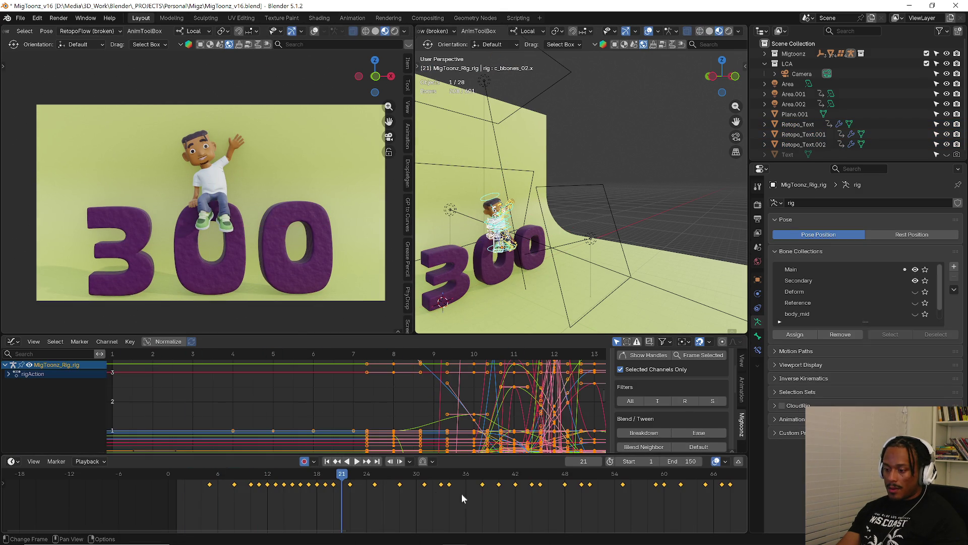
scroll(258, 510, "down", 4)
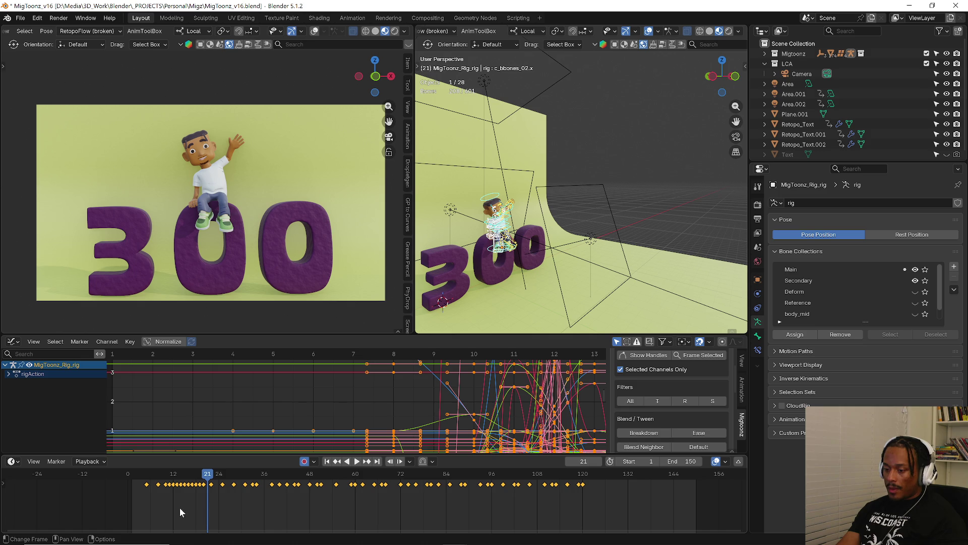
left_click(173, 478)
scroll(166, 494, "up", 4)
scroll(184, 495, "up", 2)
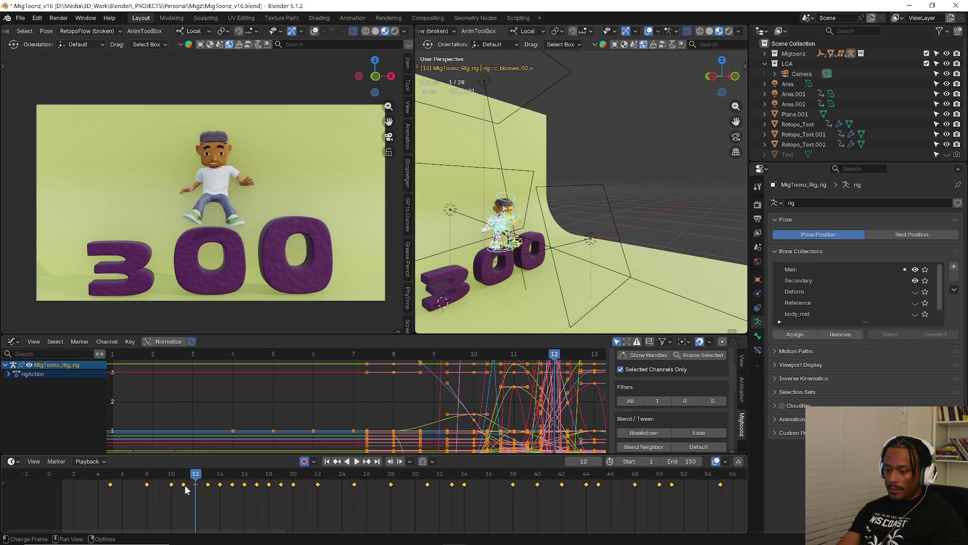
key("g")
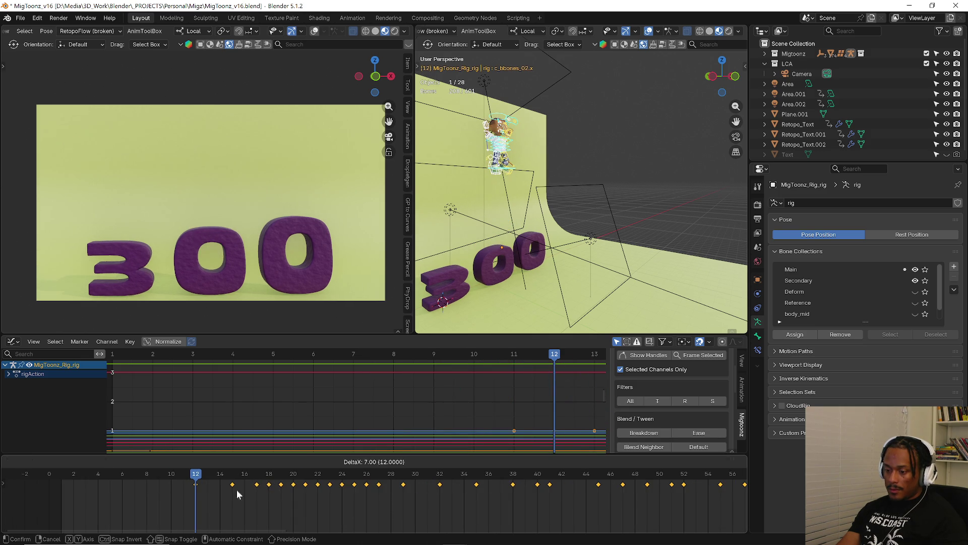
left_click(238, 495)
Play the animation to check the new timing, then return the rig to Object Mode.
left_click(82, 473)
key("space")
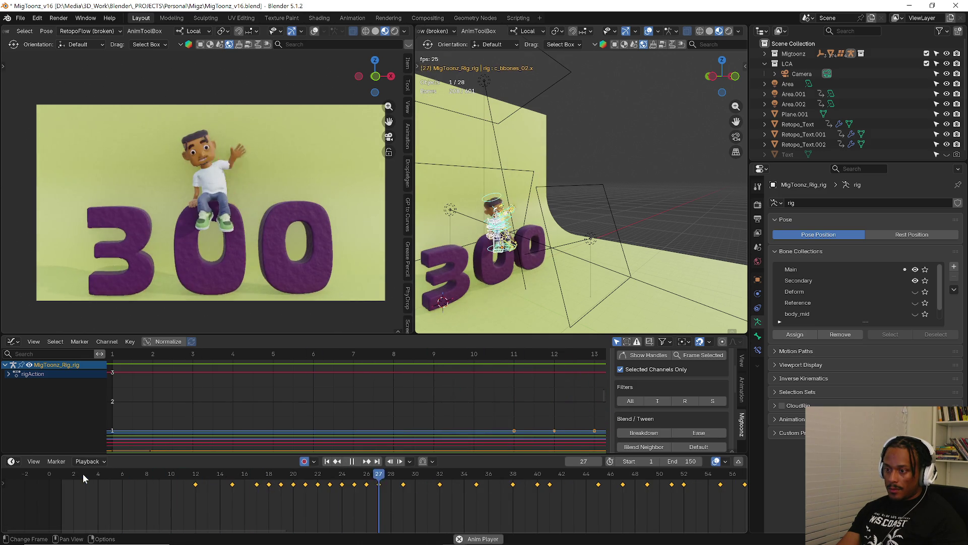
mouse_move(184, 485)
left_mouse_down()
mouse_move(242, 465)
mouse_move(302, 469)
mouse_move(278, 475)
mouse_move(444, 474)
mouse_move(211, 484)
mouse_move(305, 477)
left_mouse_up()
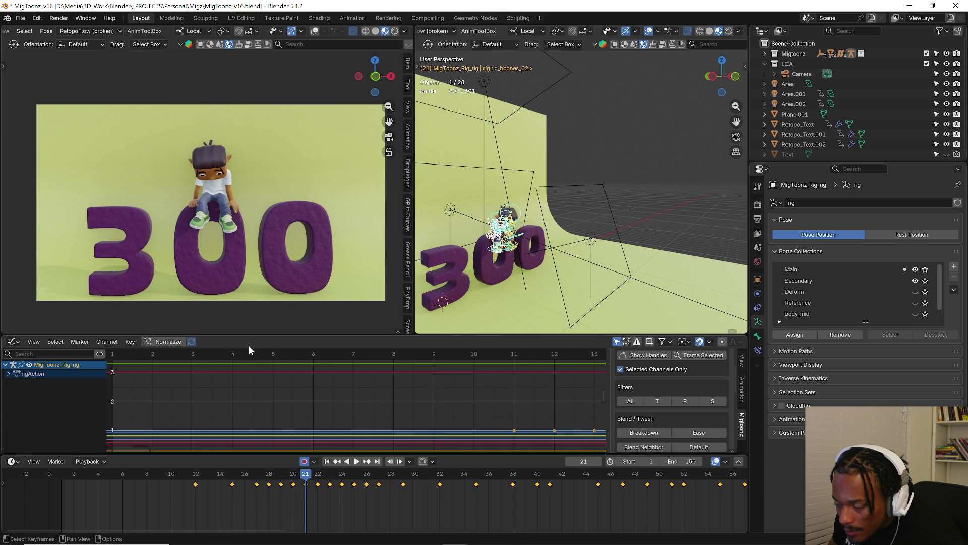
key("ctrl+Tab")
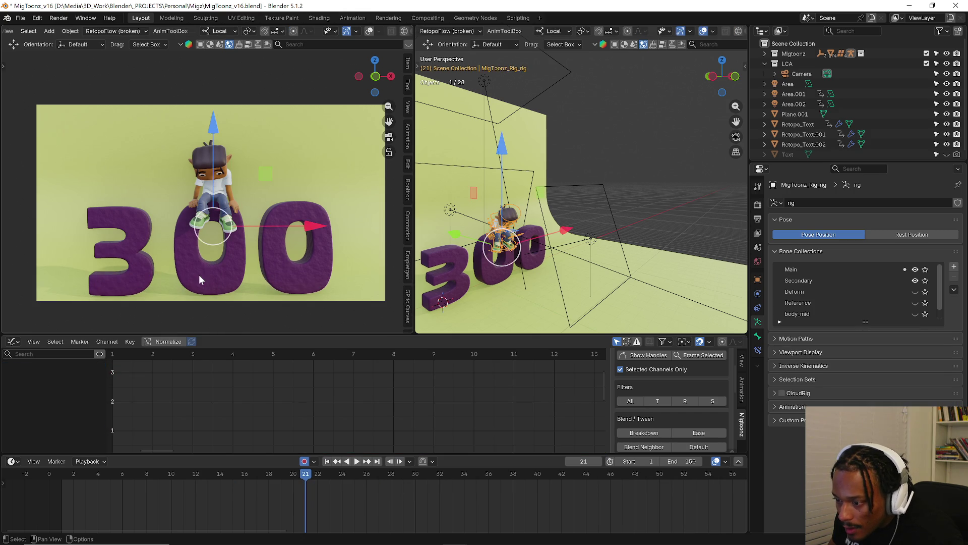
Try shifting the middle '0' letter's keyframes 7 frames later, preview it, then undo the shift.
left_click(199, 276)
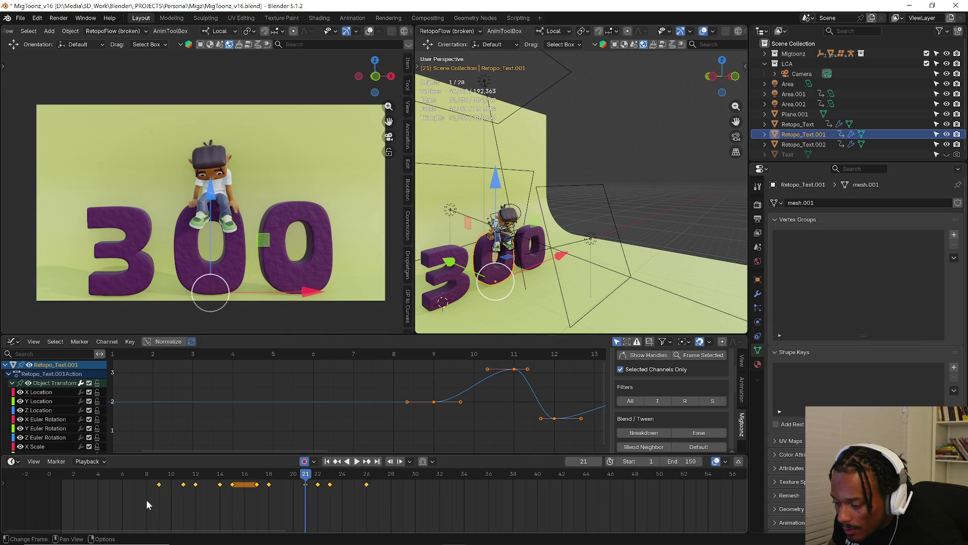
left_click_drag(220, 487, 310, 488)
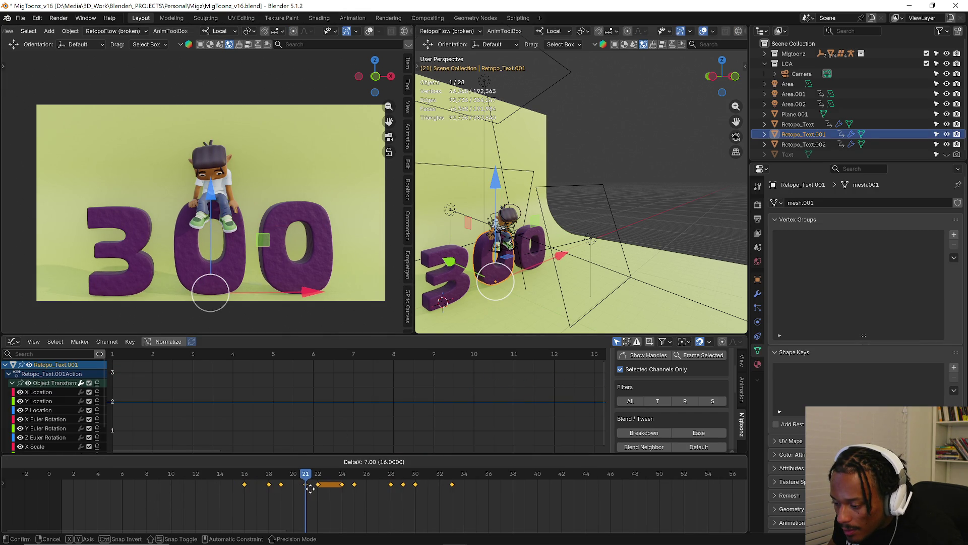
left_click(310, 488)
key("space")
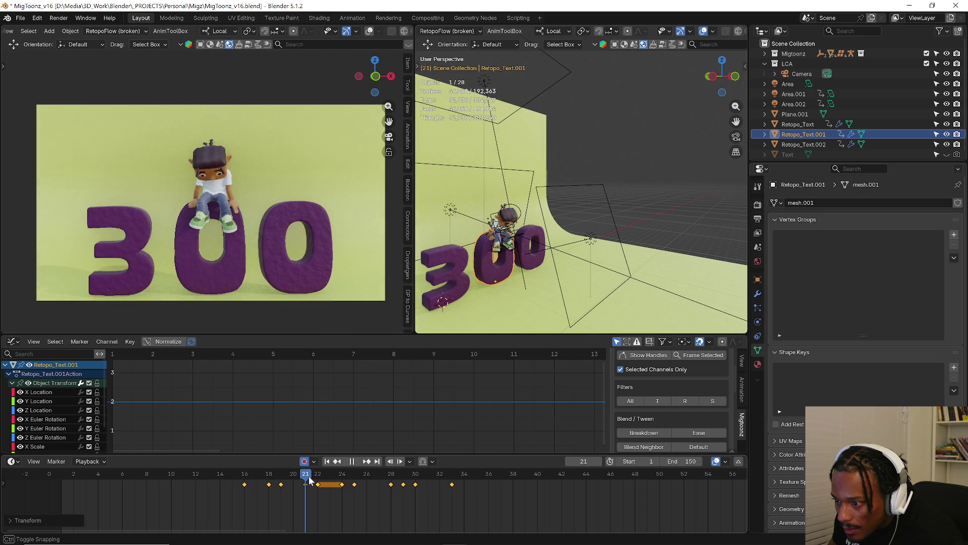
key("space")
key("ctrl+z")
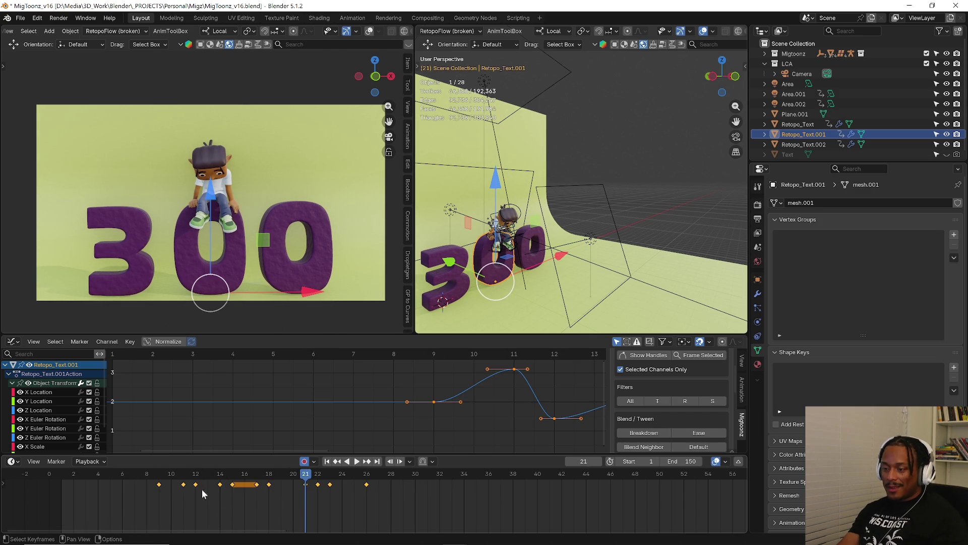
Select all three 300 letters together and scrub to frame 16 to compare their bounce curves.
left_click(523, 263, "shift")
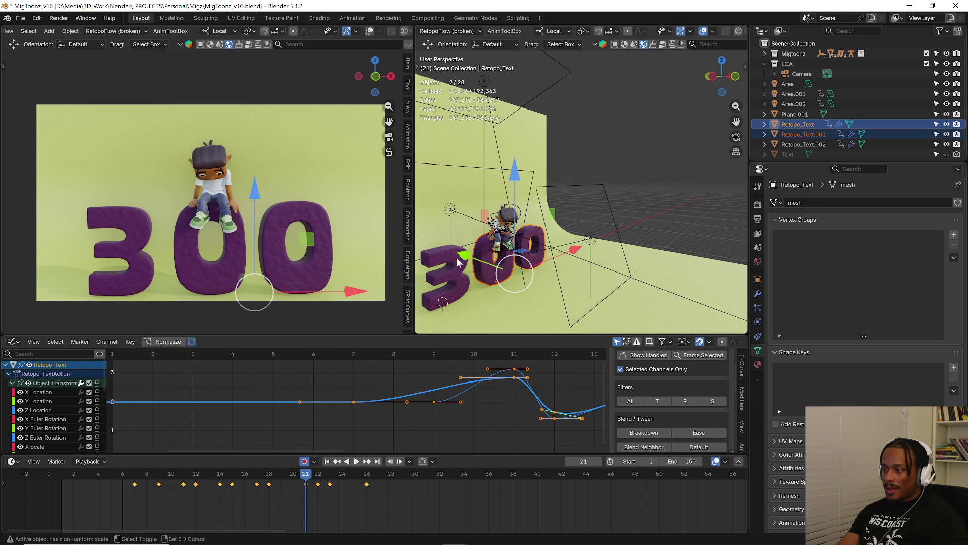
left_click(461, 257, "shift")
mouse_move(132, 475)
left_mouse_down()
mouse_move(356, 476)
mouse_move(276, 471)
left_mouse_up()
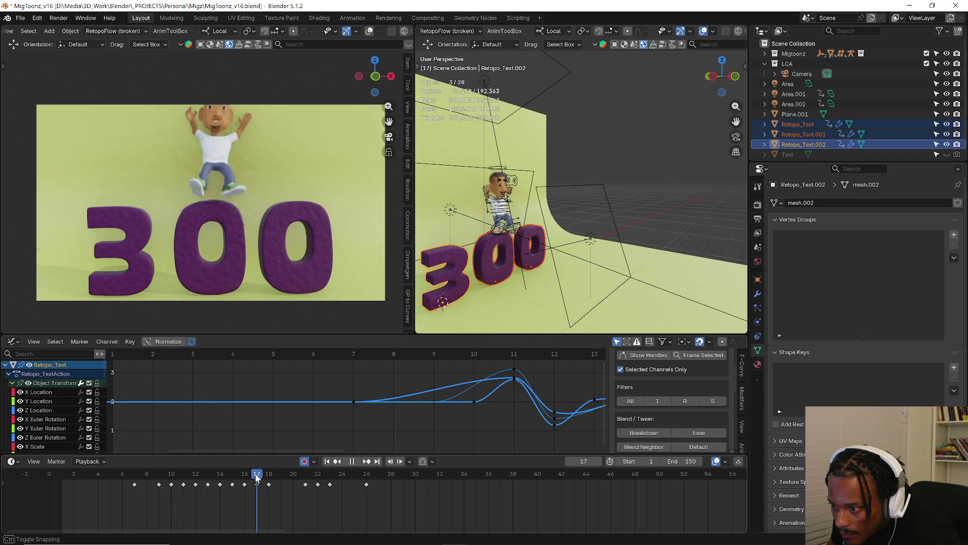
key("Escape")
scroll(466, 417, "down", 2)
Frame all three letter curves, select only the middle '0' letter, and play from frame 8.
middle_click_drag(465, 415, 283, 416)
scroll(368, 415, "down", 1)
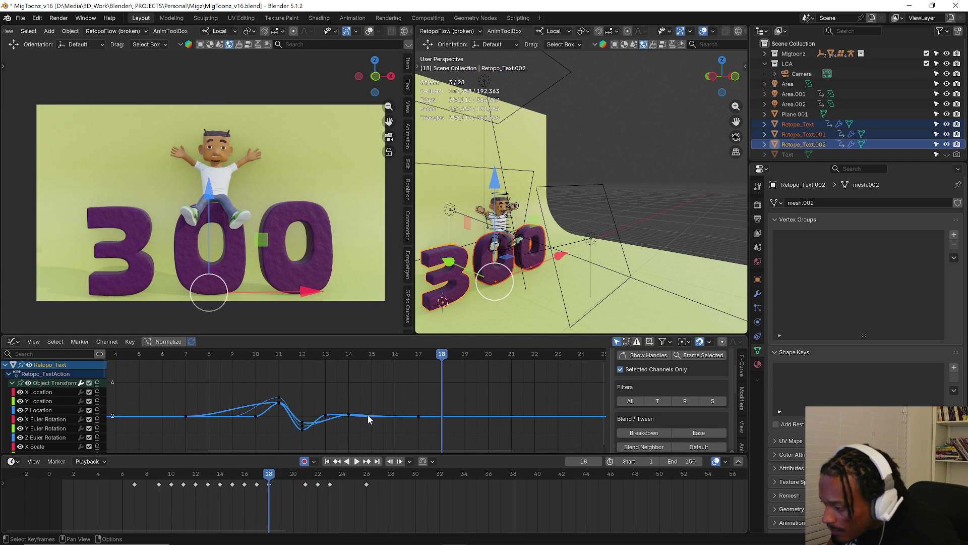
left_click(241, 273)
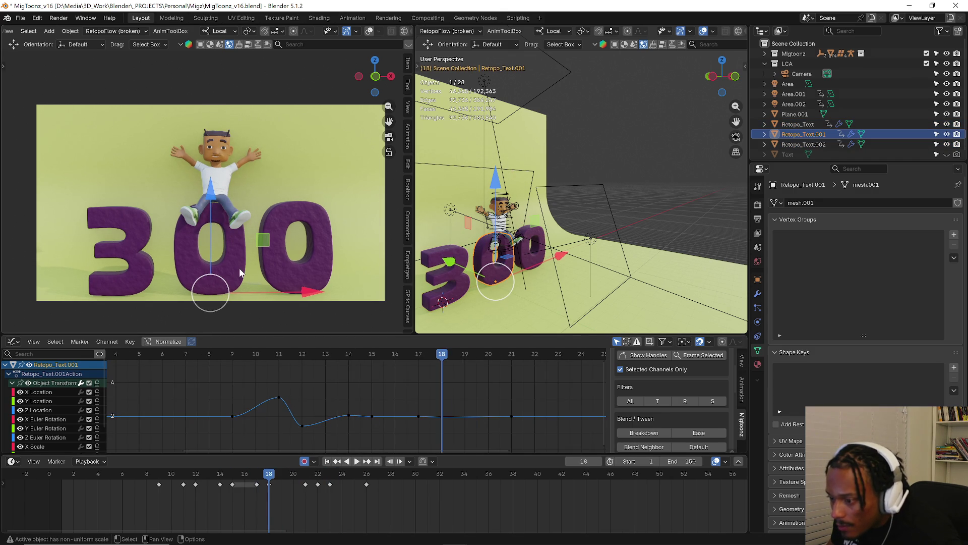
left_click(144, 475)
key("space")
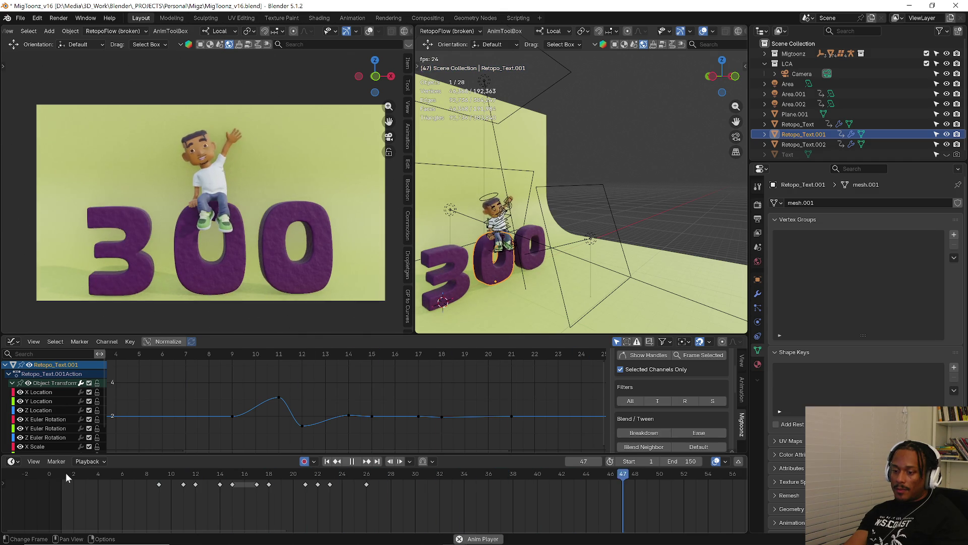
Replay the animation from the start and stop playback at frame 54.
left_click(65, 473)
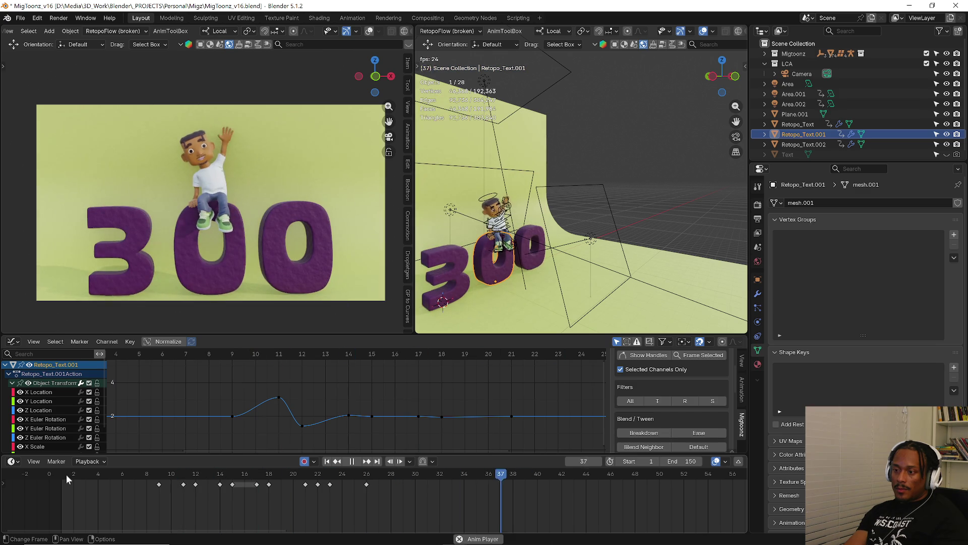
scroll(323, 483, "down", 4)
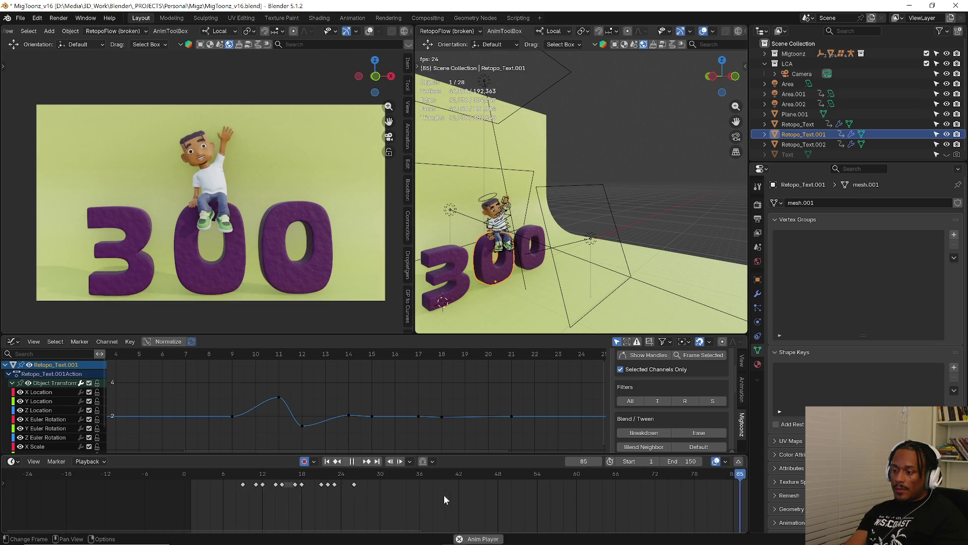
scroll(282, 481, "down", 4)
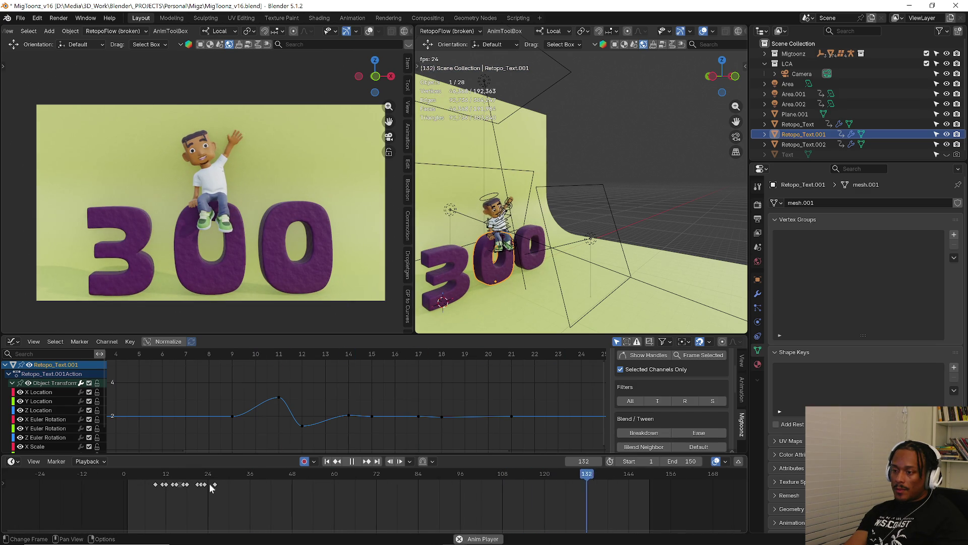
left_click(160, 479)
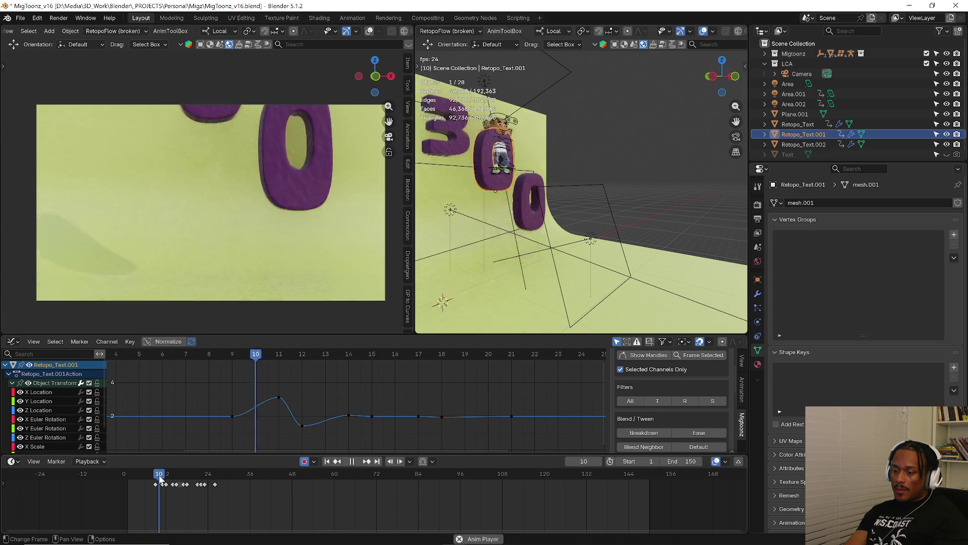
key("space")
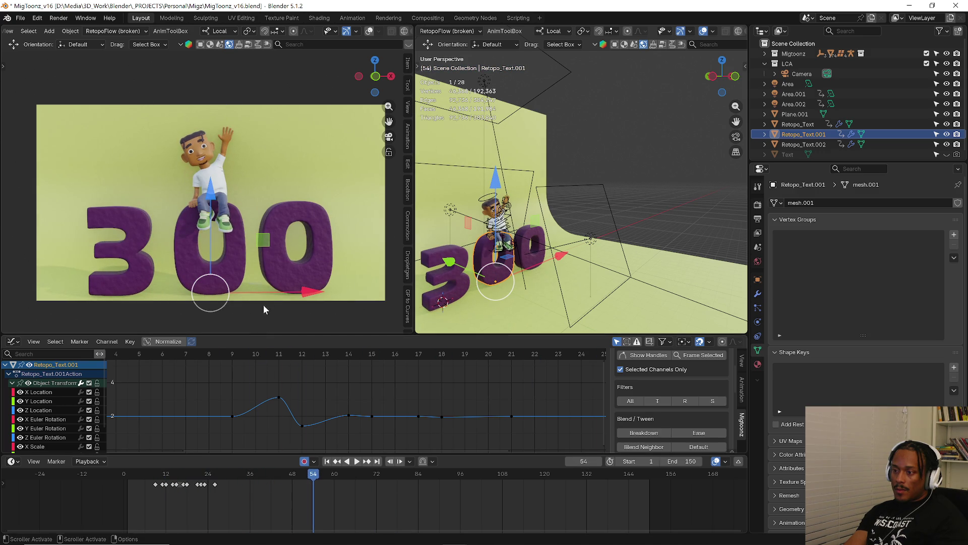
left_click(479, 222)
Cycle the character rig through Pose Mode and Edit Mode, ending back in Object Mode.
key("ctrl+Tab")
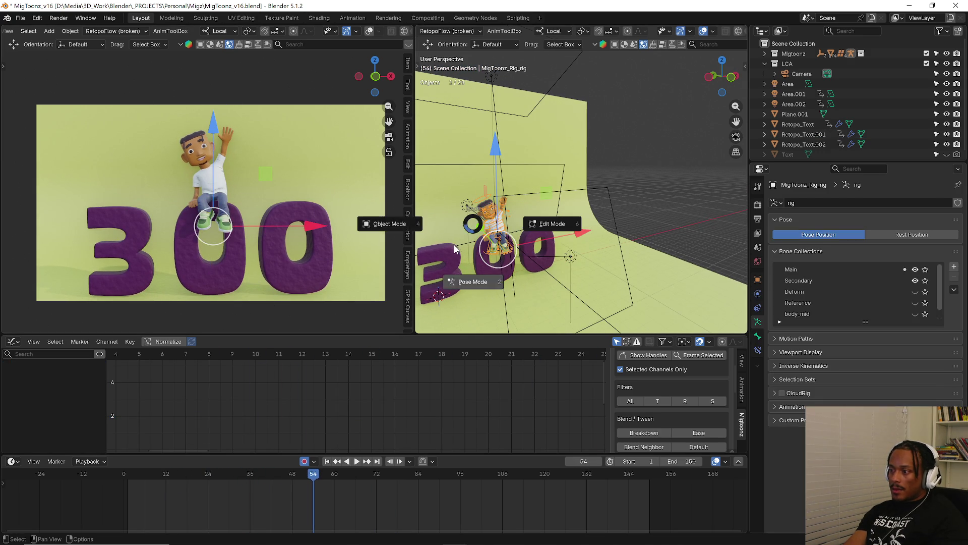
key("Escape")
key("a")
key("ctrl+Tab")
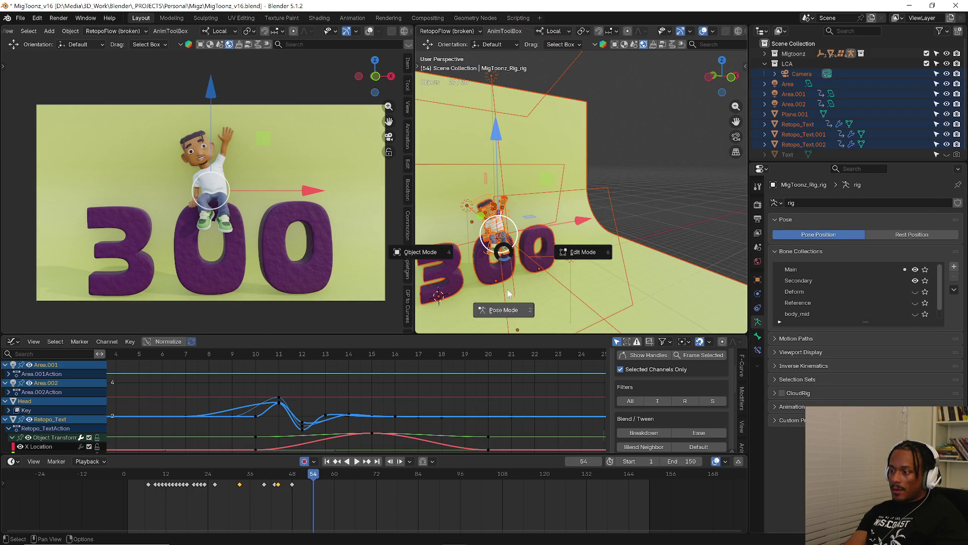
left_click(508, 293)
left_click(484, 204)
key("ctrl+Tab")
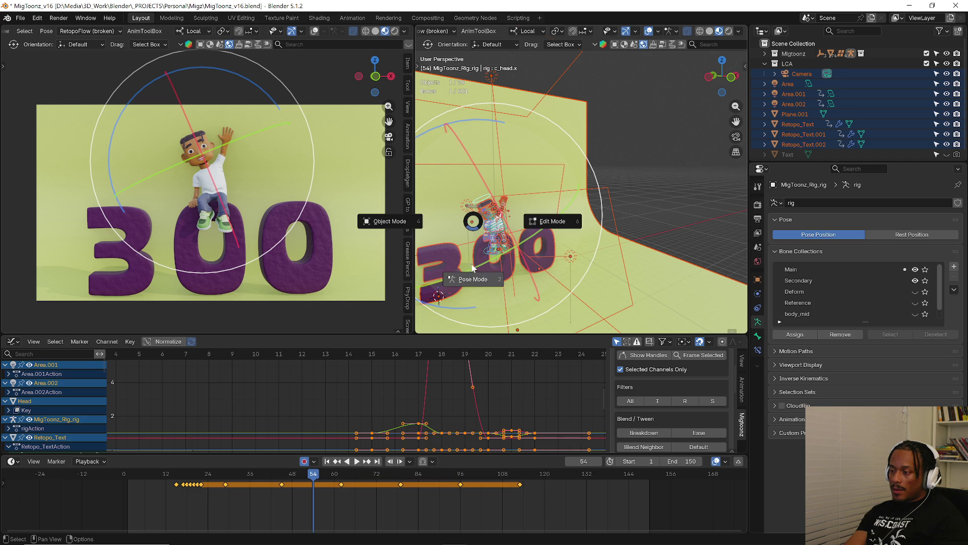
left_click(542, 227)
key("ctrl+Tab")
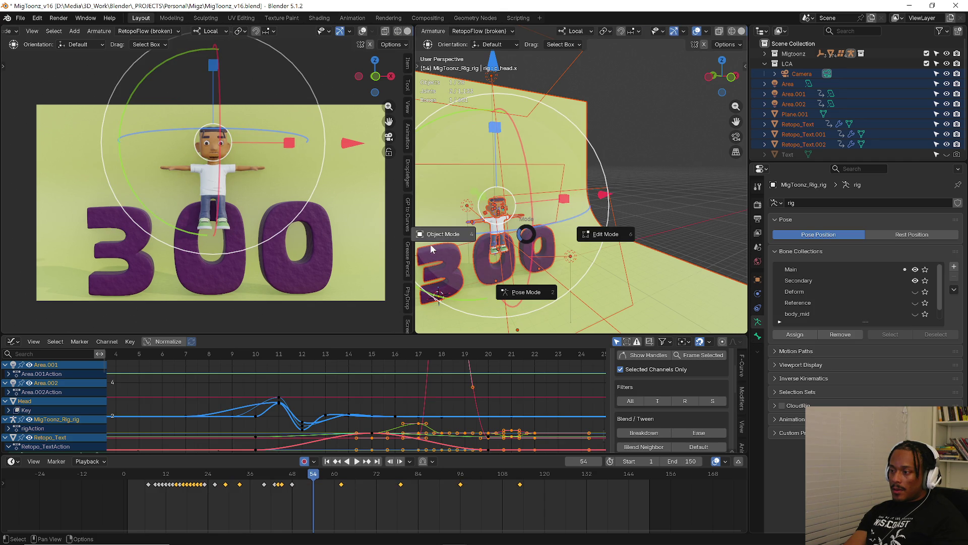
left_click(431, 244)
Deselect everything and render frame 54 as the final image with Render Image.
left_click(652, 98)
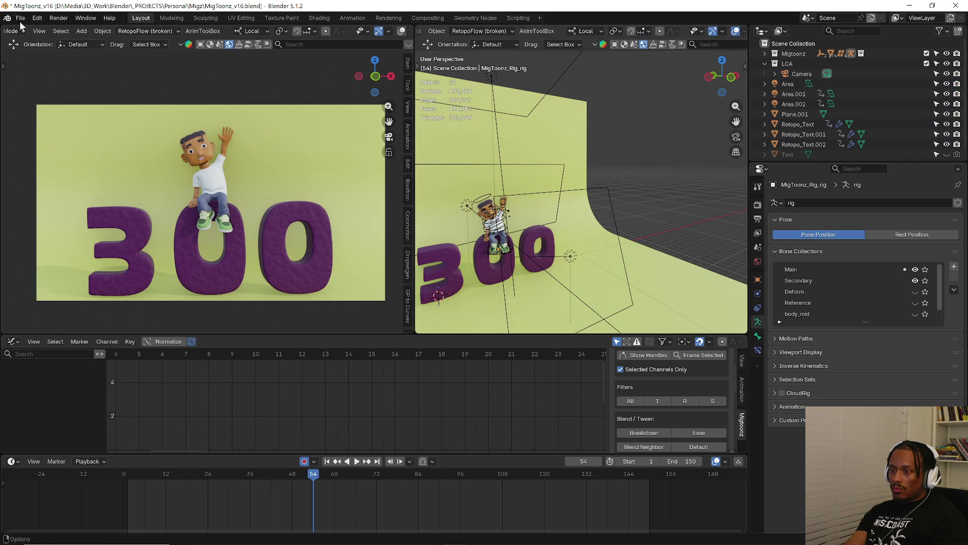
left_click(58, 18)
left_click(78, 30)
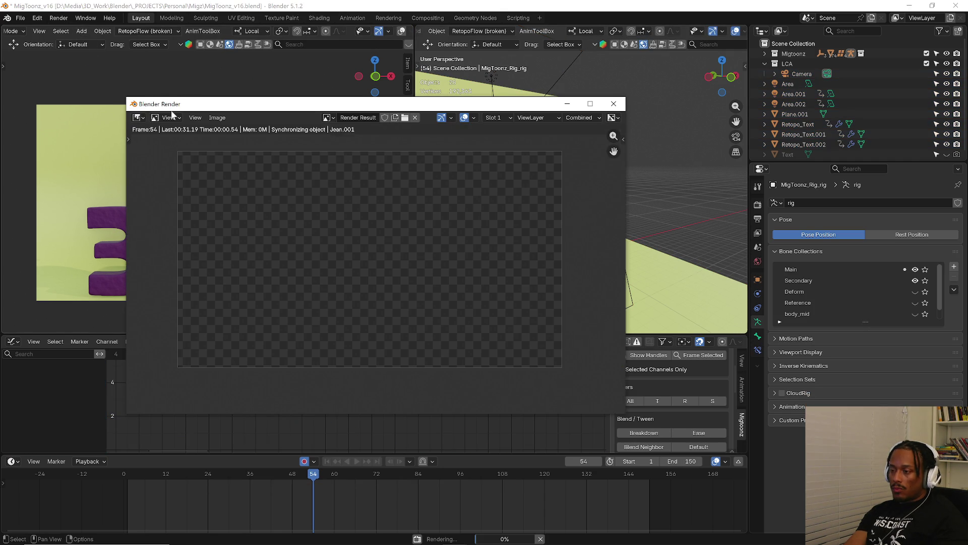
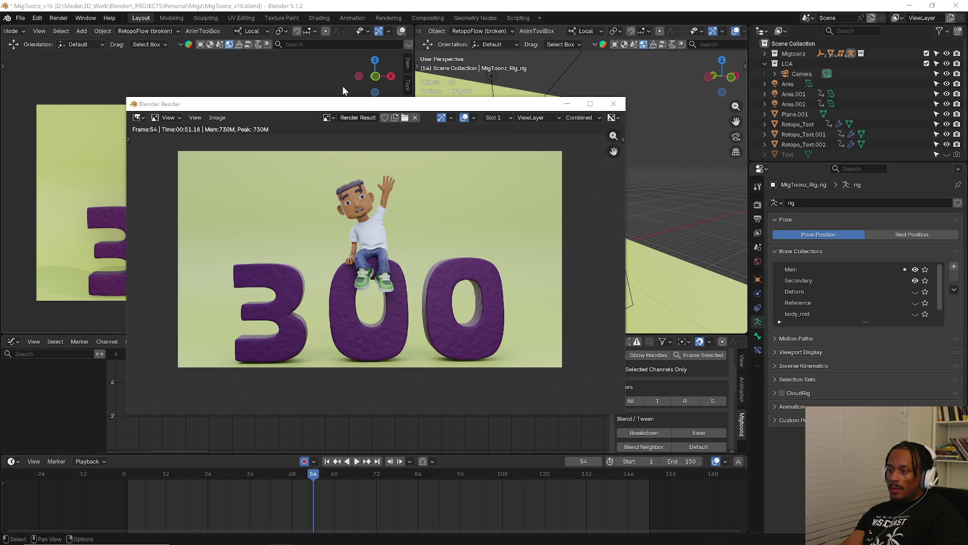
Close the render window and create a new compositing node tree in the Compositing workspace.
left_click(464, 17)
left_click(431, 15)
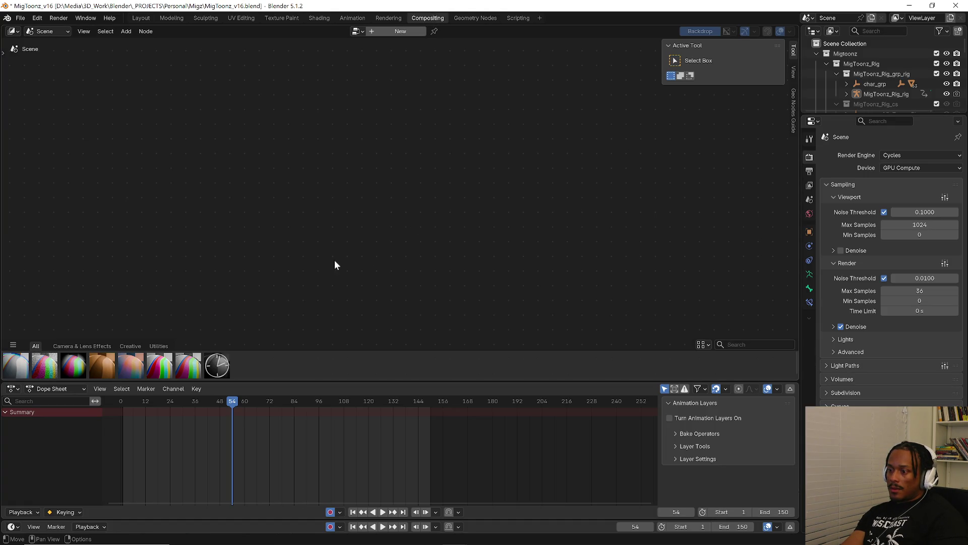
left_click(399, 32)
Spread Render Layers to the left and the output nodes to the right, and shrink the backdrop preview.
middle_click_drag(277, 173, 213, 160)
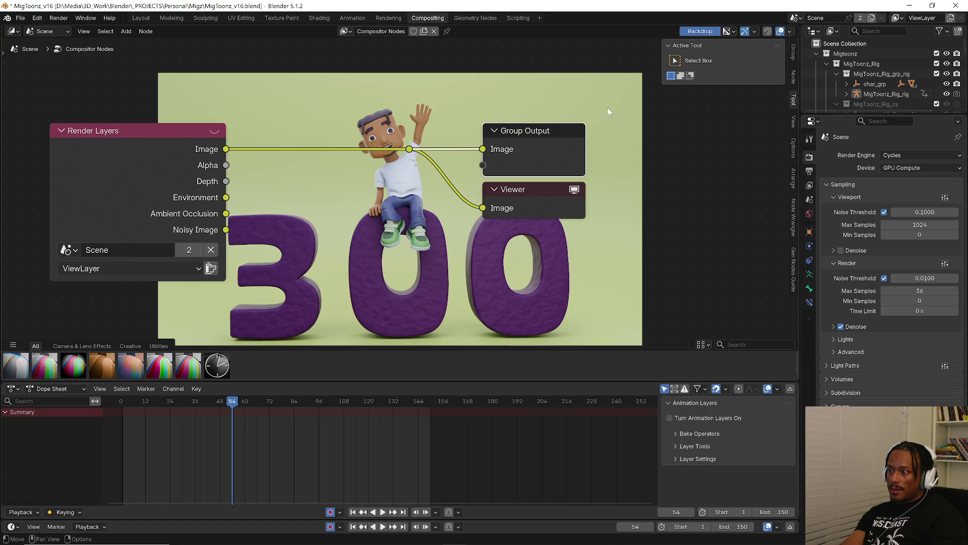
left_click_drag(544, 159, 730, 155)
left_click_drag(121, 130, 83, 125)
scroll(412, 210, "down", 2)
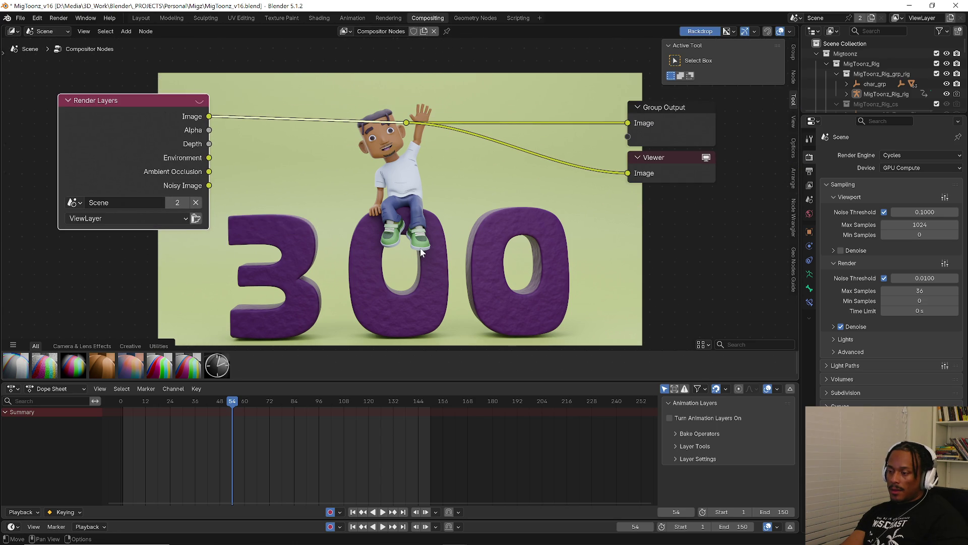
key("v")
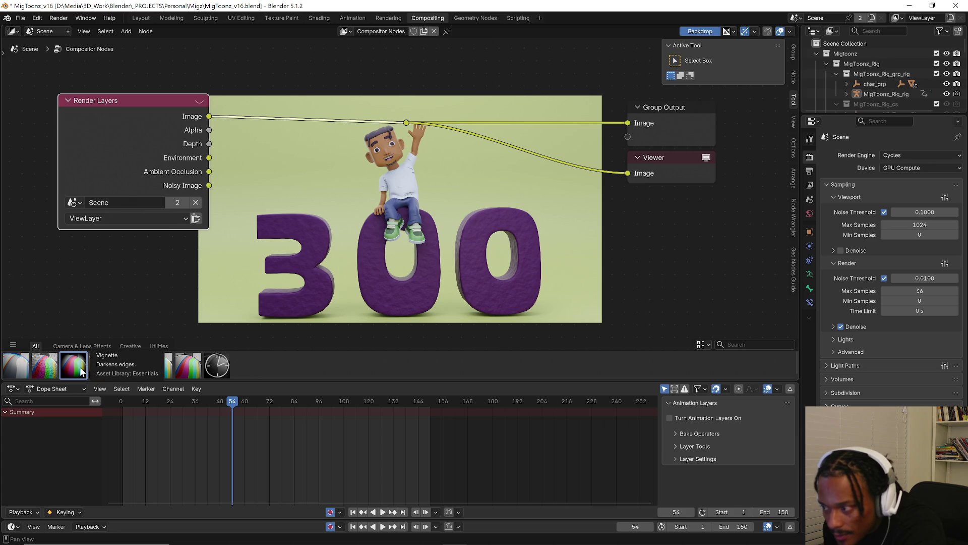
Insert a Vignette node at factor 0.658, then a Chromatic Aberration node on the output link.
left_click_drag(185, 294, 285, 171)
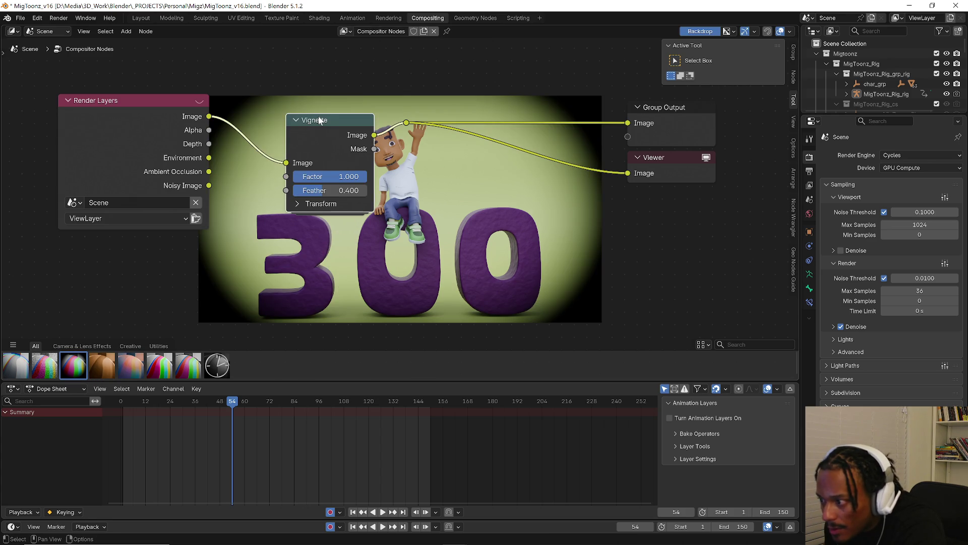
left_click_drag(334, 119, 301, 112)
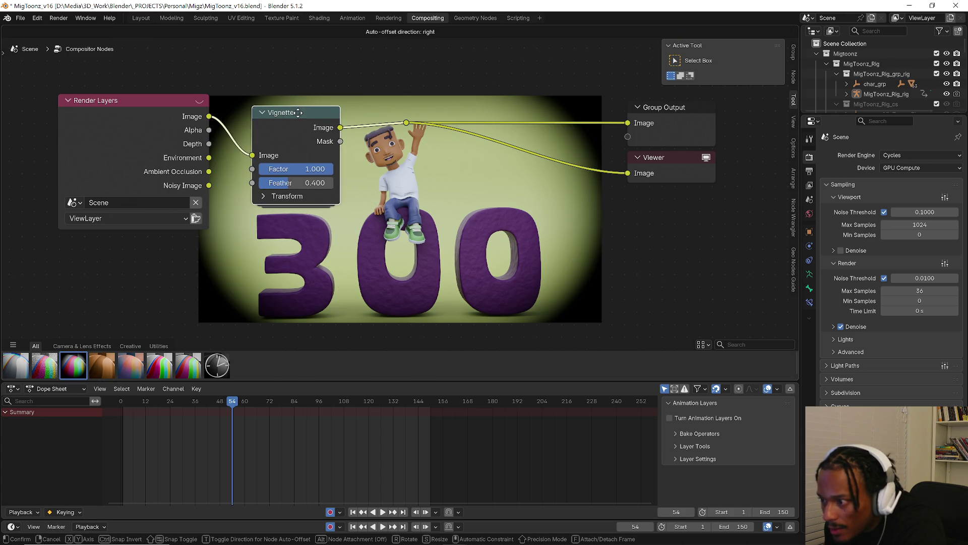
mouse_move(285, 168)
left_mouse_down()
mouse_move(275, 168)
mouse_move(306, 168)
left_mouse_up()
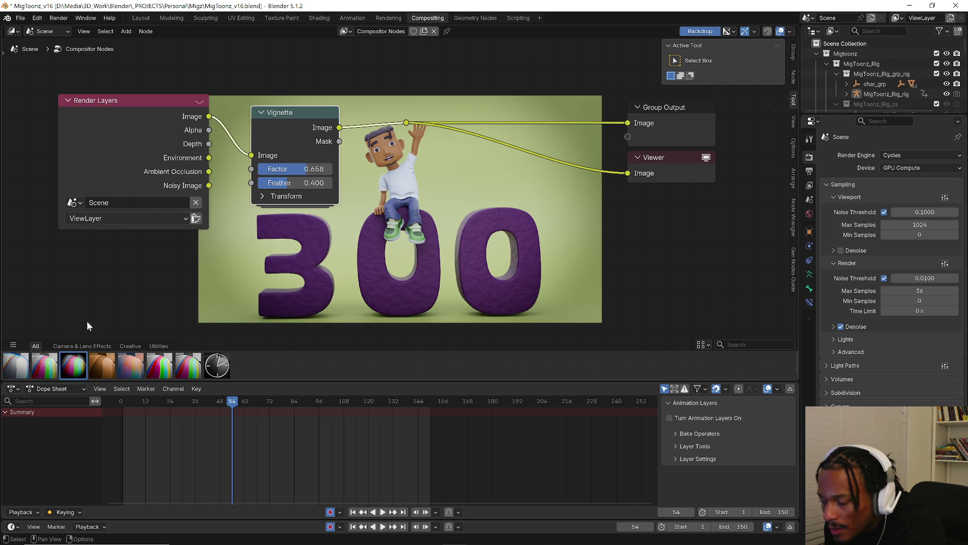
mouse_move(20, 367)
left_mouse_down()
mouse_move(396, 127)
mouse_move(389, 135)
mouse_move(415, 68)
left_mouse_up()
left_click(373, 125)
Move the Vignette, Render Layers and Chromatic Aberration nodes toward the edges of the backdrop.
left_click_drag(303, 107, 292, 75)
left_click_drag(156, 107, 110, 107)
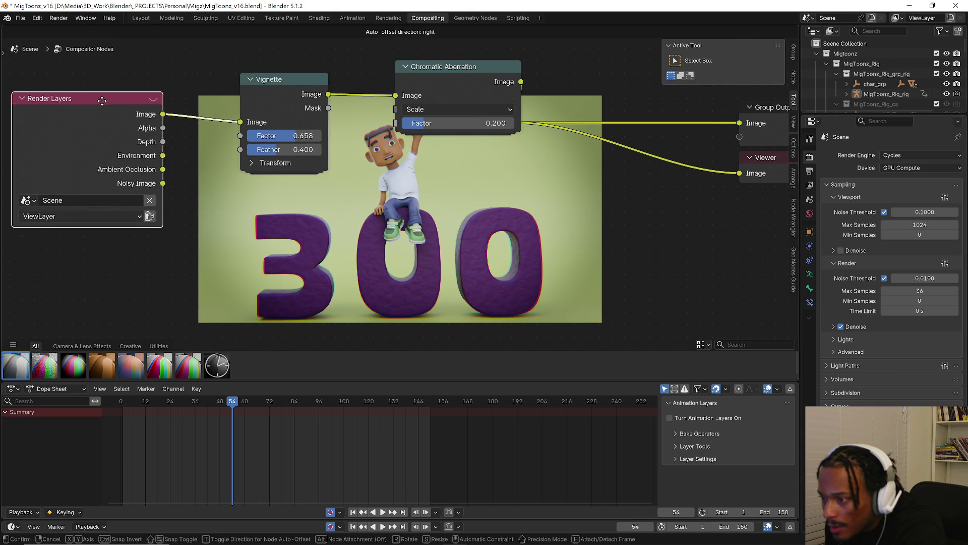
mouse_move(451, 73)
left_mouse_down()
mouse_move(456, 60)
mouse_move(472, 71)
mouse_move(456, 48)
left_mouse_up()
scroll(437, 162, "down", 3)
scroll(385, 129, "down", 2)
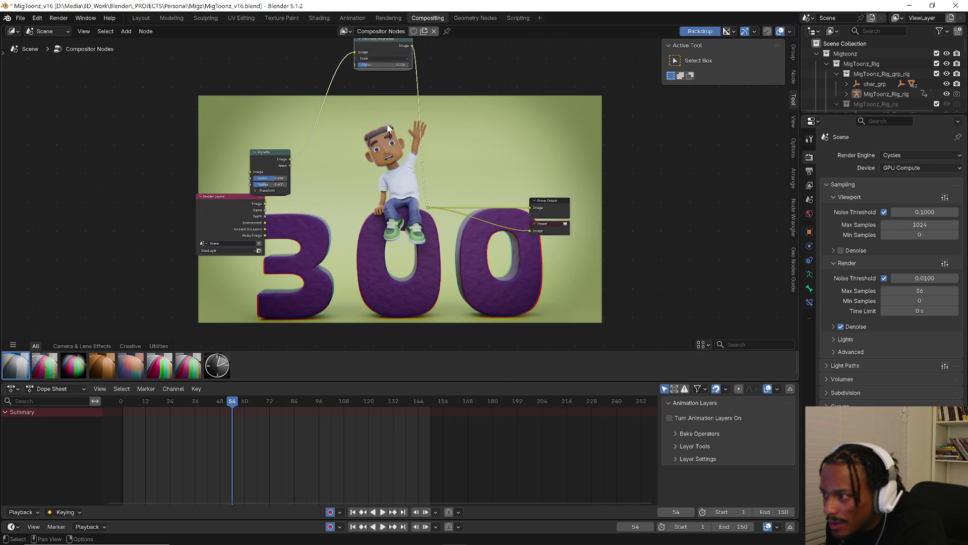
left_click_drag(213, 196, 119, 198)
left_click_drag(277, 166, 179, 133)
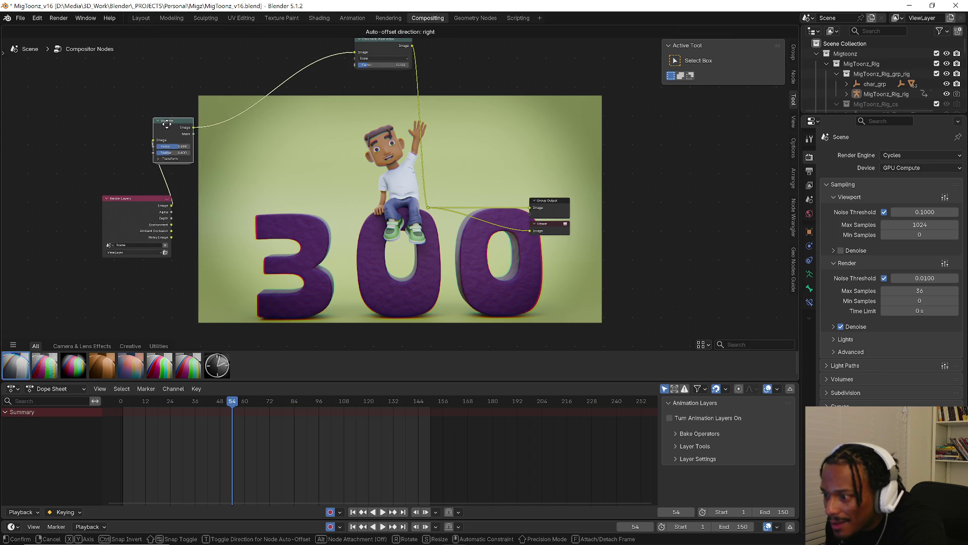
scroll(411, 204, "down", 1)
scroll(399, 108, "up", 1)
left_click_drag(387, 66, 382, 73)
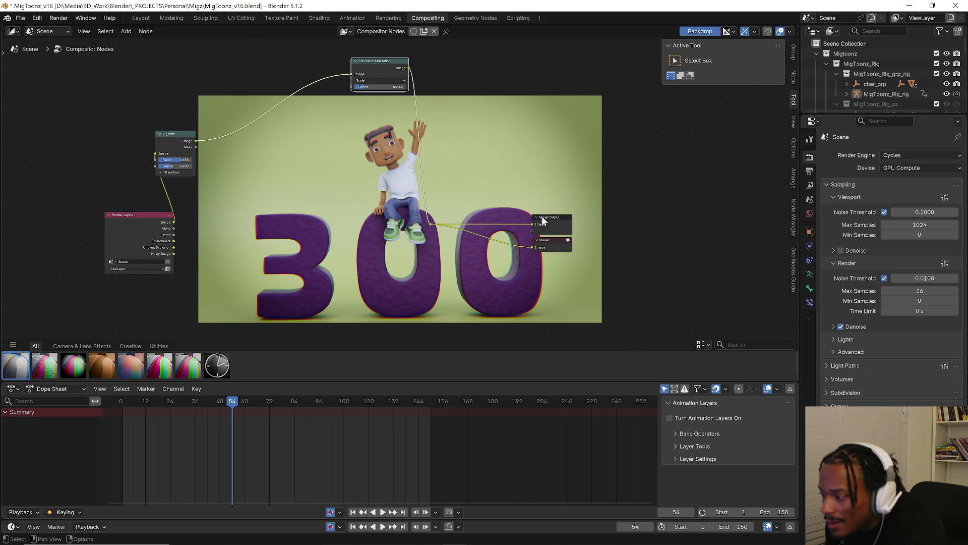
Shift the Group Output and Viewer nodes right and move the link's bend point to the top-right.
left_click_drag(609, 196, 525, 257)
left_click_drag(553, 222, 628, 205)
left_click(432, 225)
key("g")
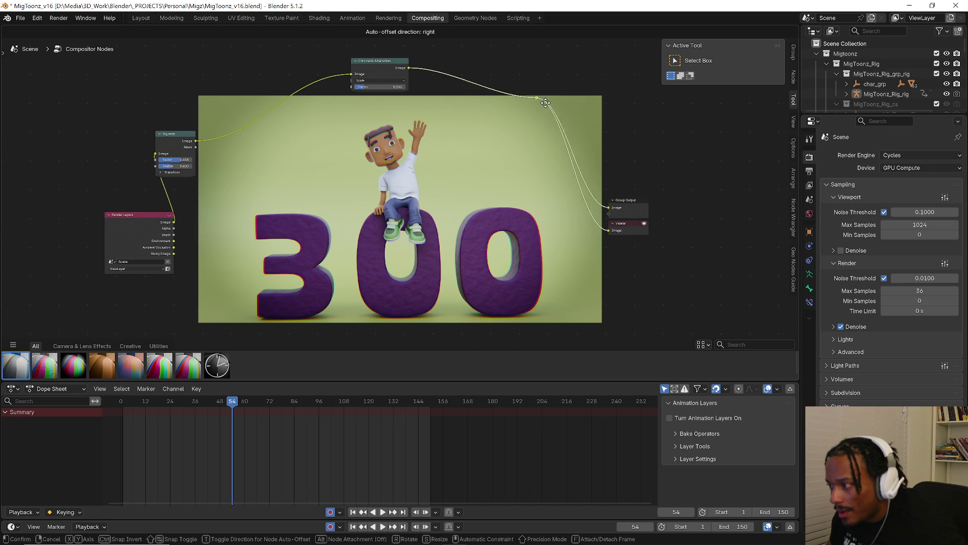
left_click(550, 88)
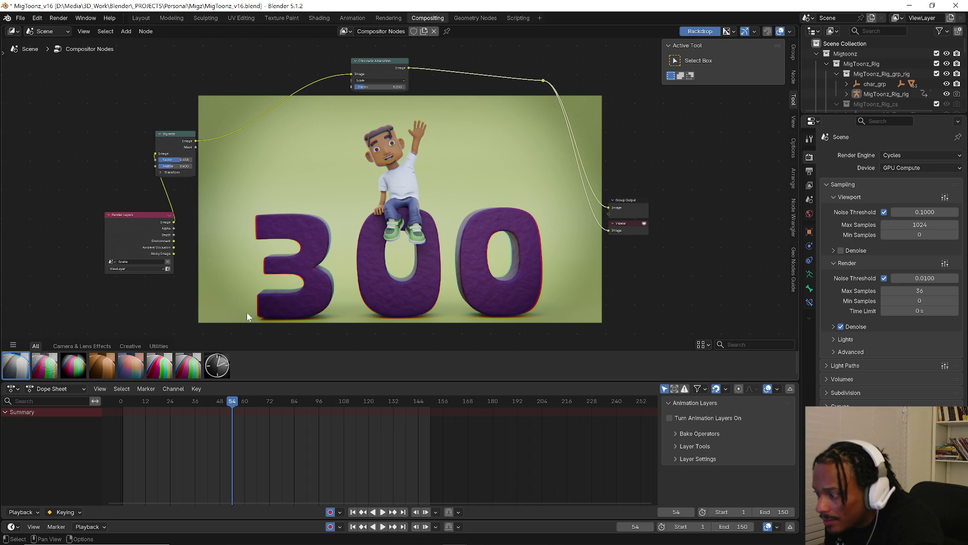
Try Chromatic Aberration factors of 0.100, 0.050, 1.000 and 0.400, settling on a reduced value.
left_click(391, 87)
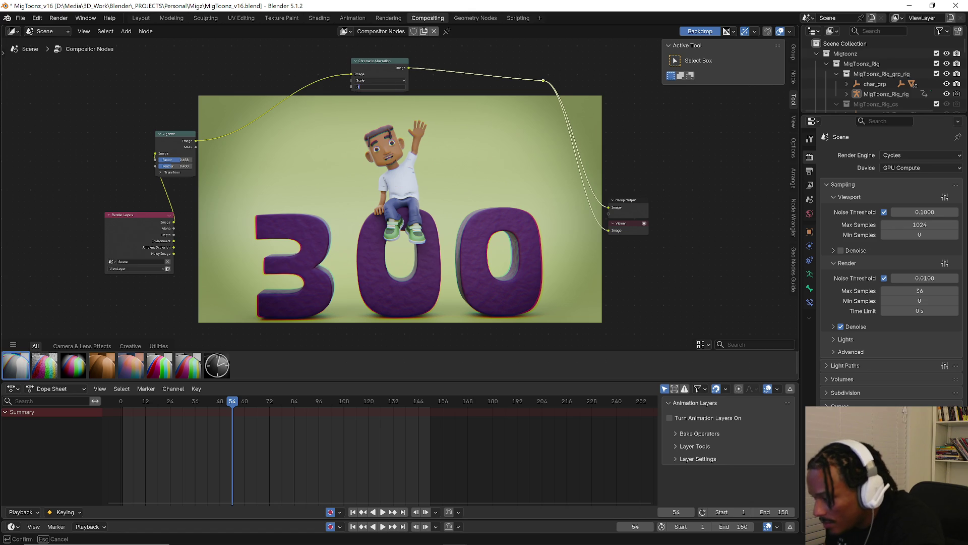
key("Return")
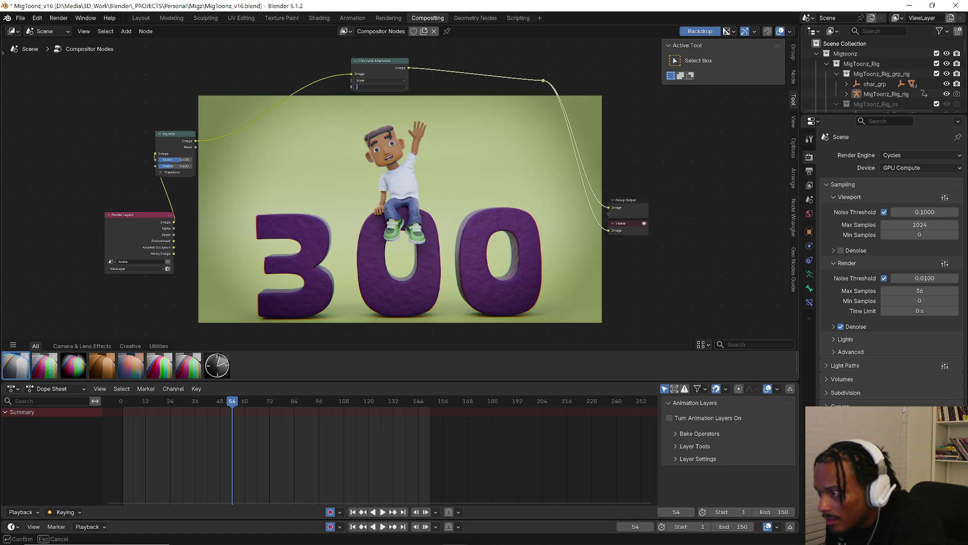
key("Return")
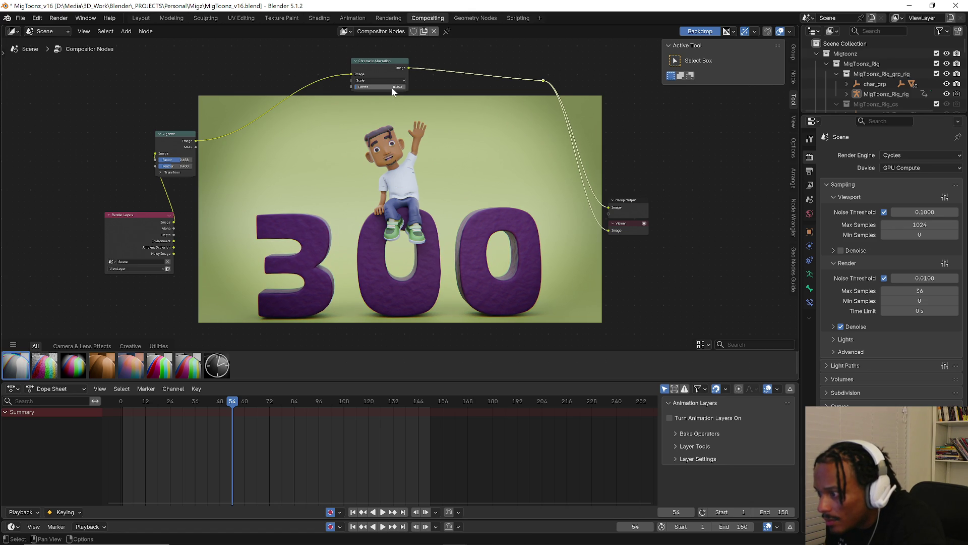
type("1")
key("Return")
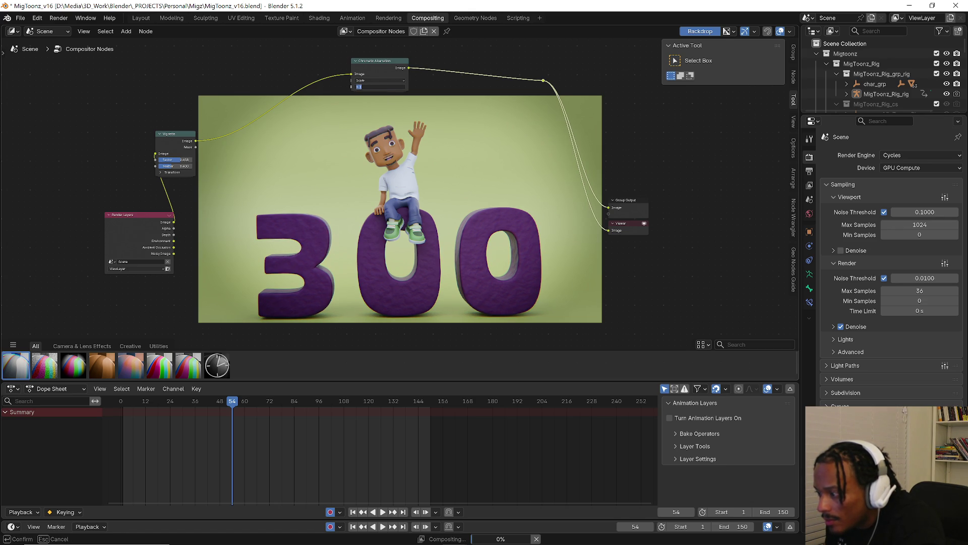
left_click(391, 88)
key("Return")
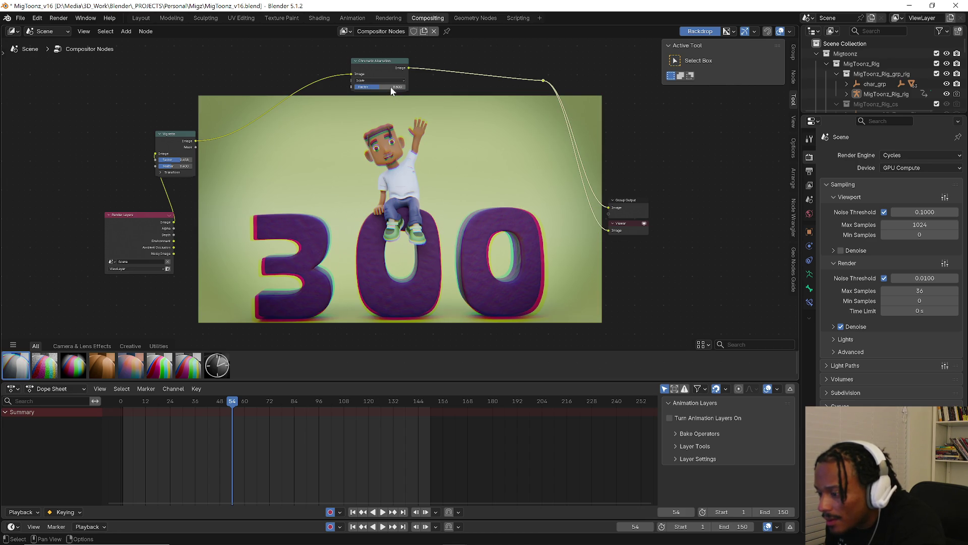
left_click(391, 86)
key("Return")
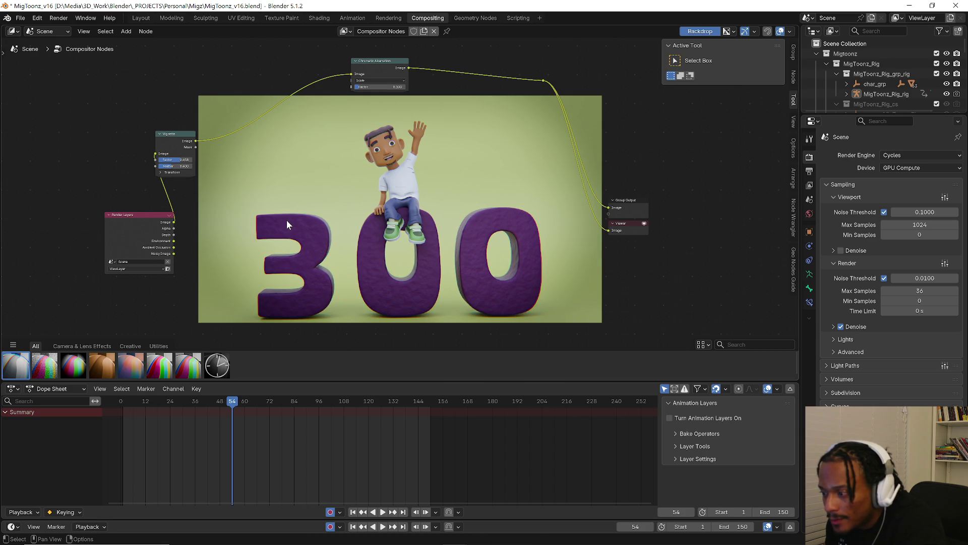
Set the Vignette's Feather value to 0.450.
key("shift+a")
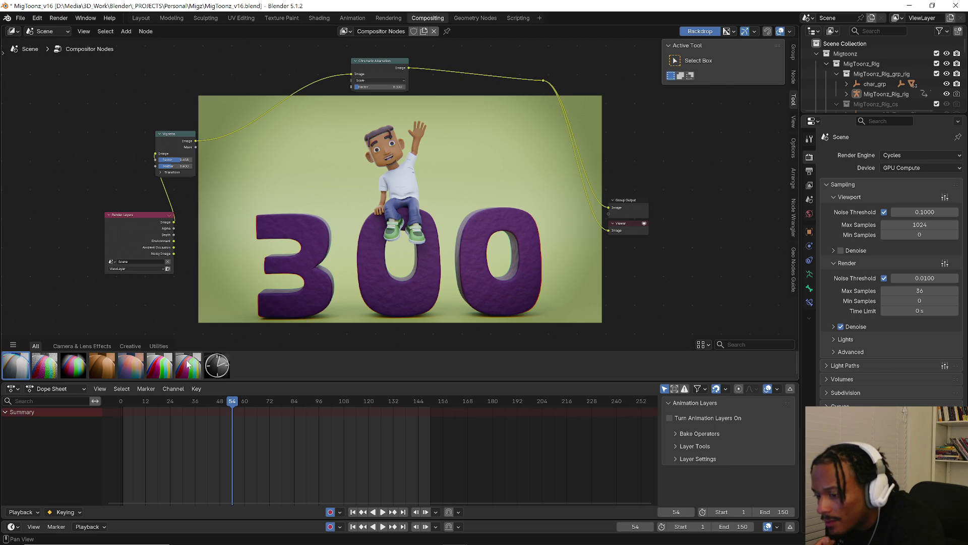
left_click_drag(180, 172, 180, 172)
type("5")
key("Return")
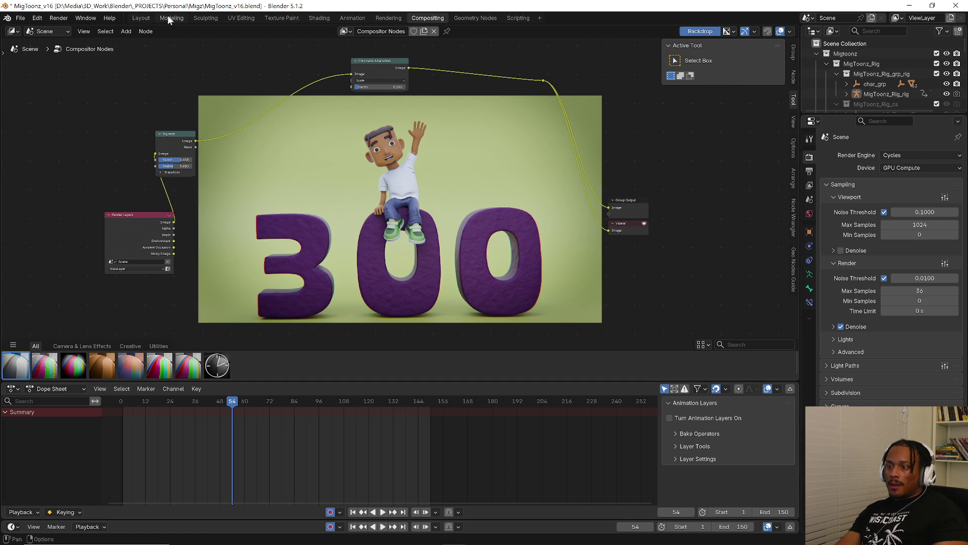
Return to the Layout workspace and play the animation from near the start.
left_click(146, 17)
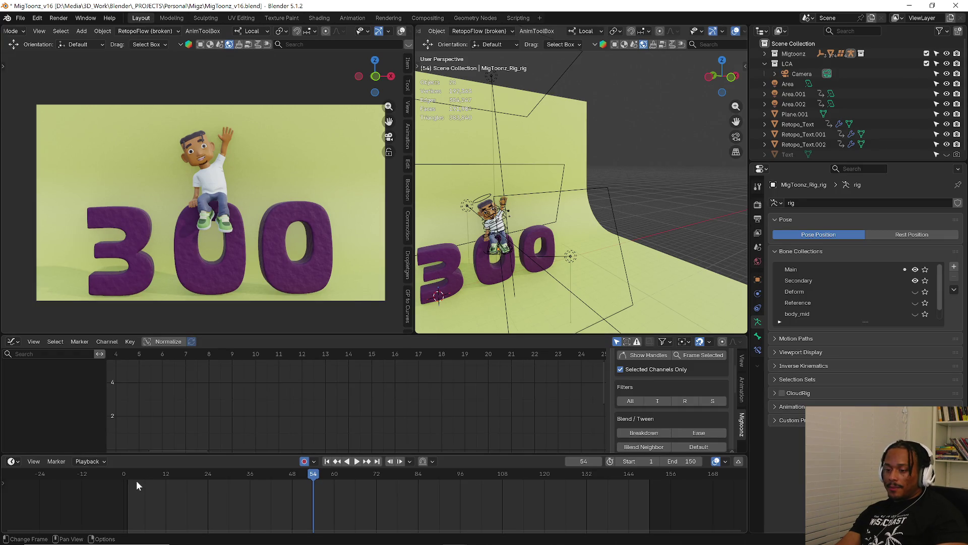
left_click(139, 480)
key("space")
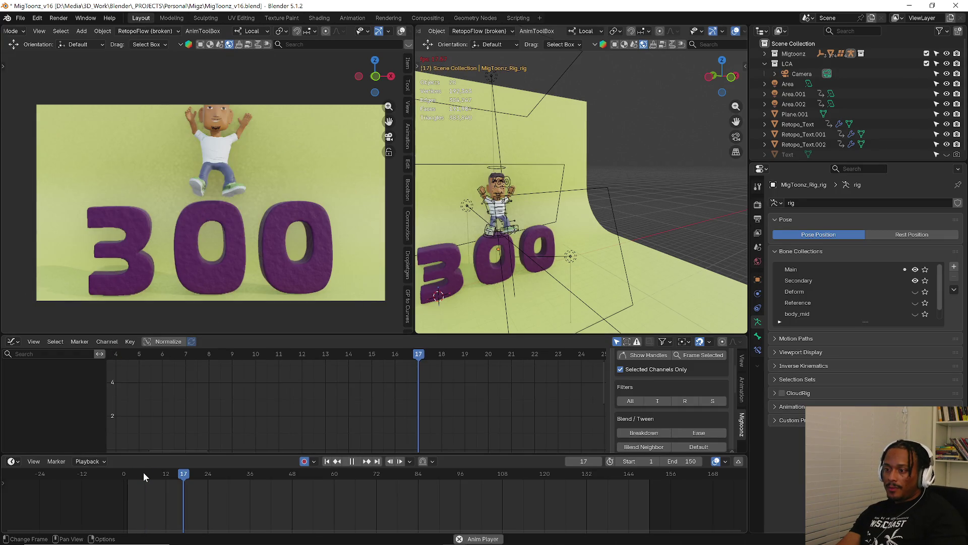
left_click(137, 472)
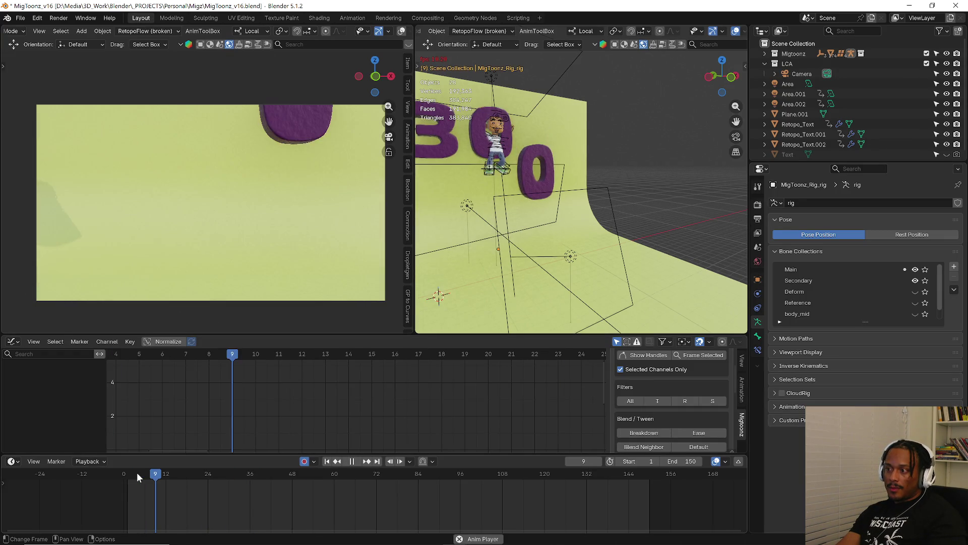
key("space")
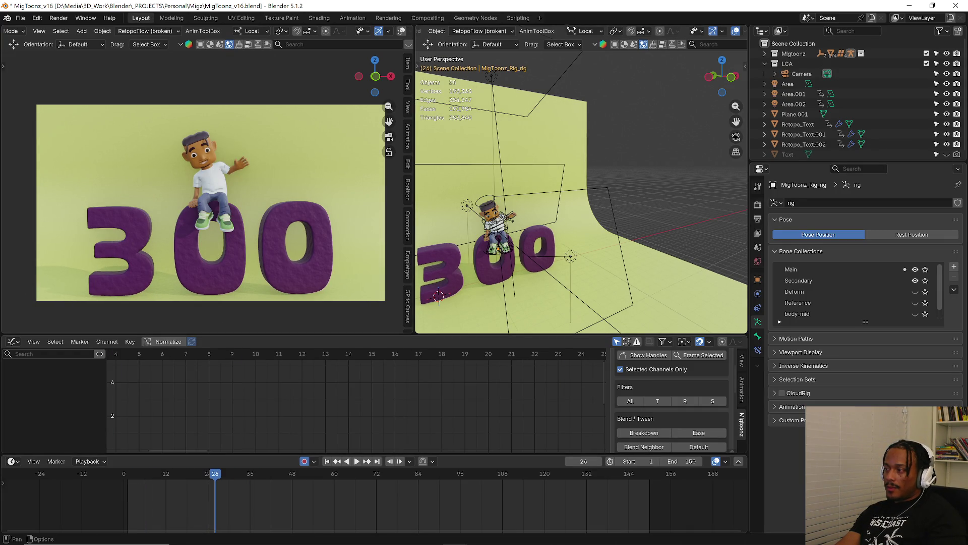
Switch the viewport to Solid shading, replay the animation, and frame the character's head.
scroll(720, 32, "down", 3)
left_click(710, 31)
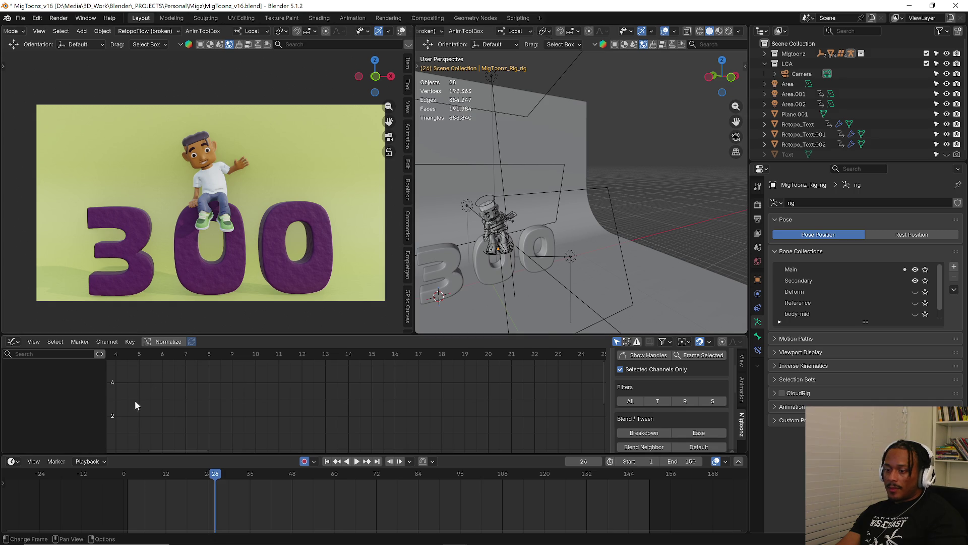
left_click(134, 477)
key("space")
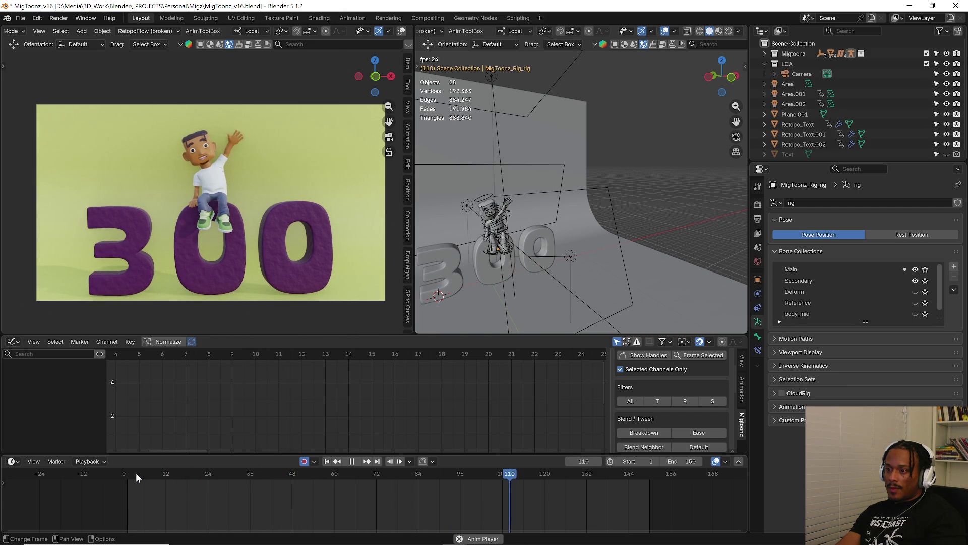
key("space")
key("space")
key("shift+Left")
key("shift+Left")
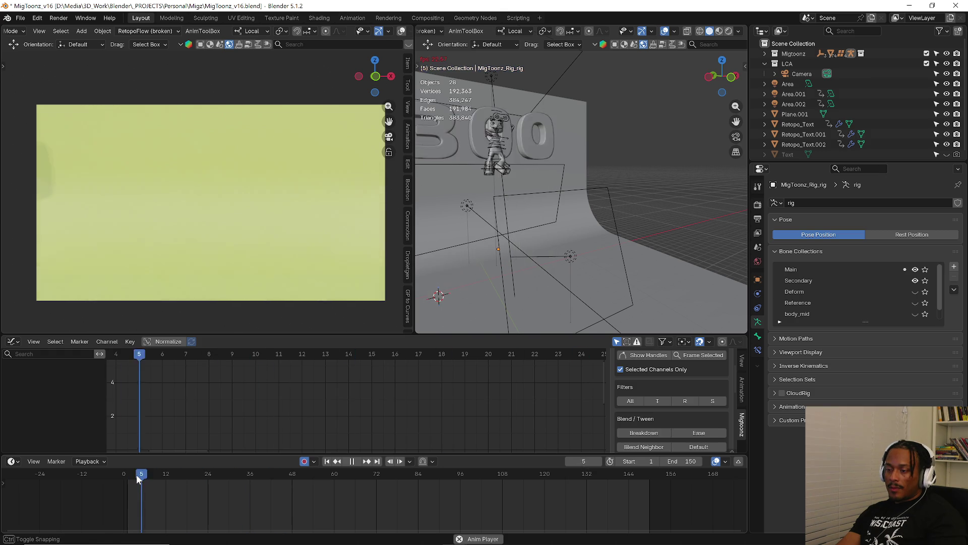
key("shift+Left")
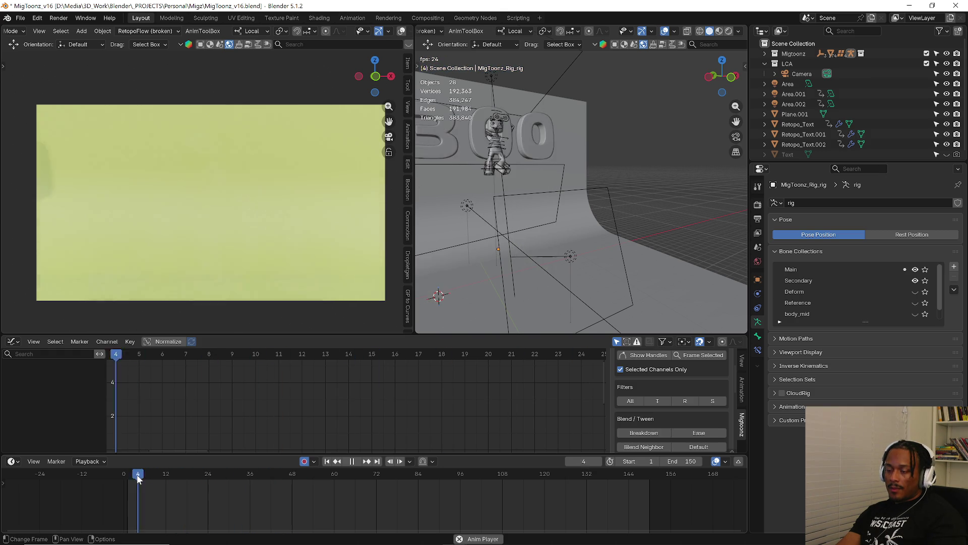
key("shift+Left")
key("shift+Left")
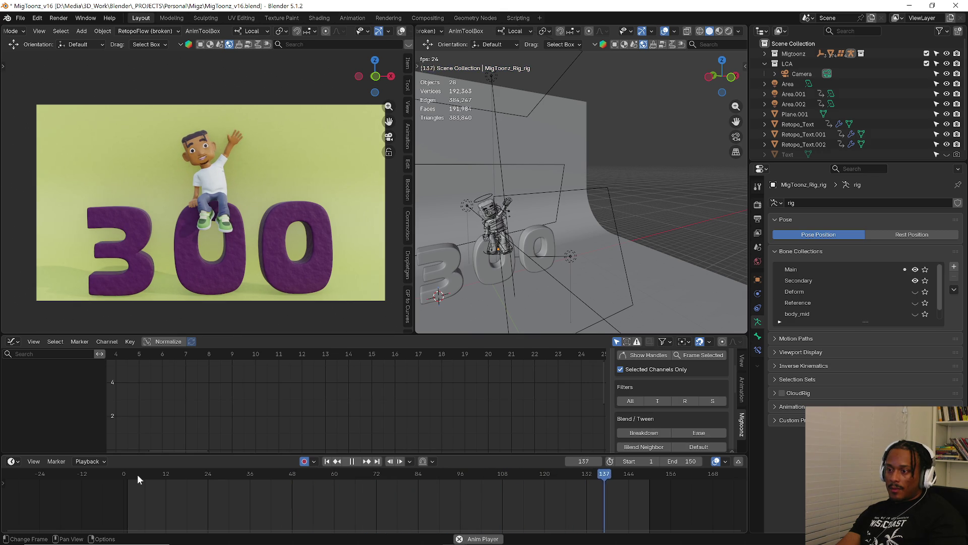
key("space")
key("KP_Decimal")
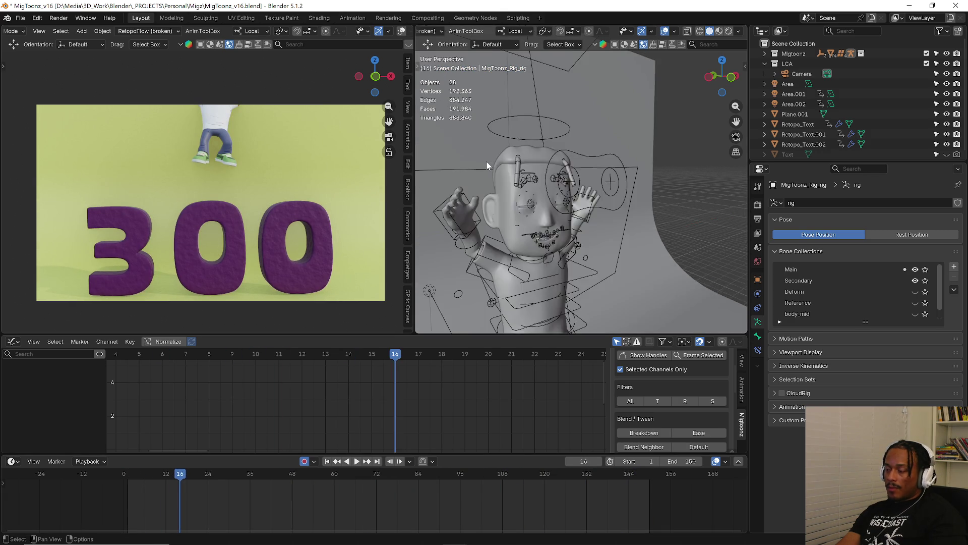
Copy the Head's blink keyframes and paste them later in the timeline, around frame 75.
left_click(563, 221)
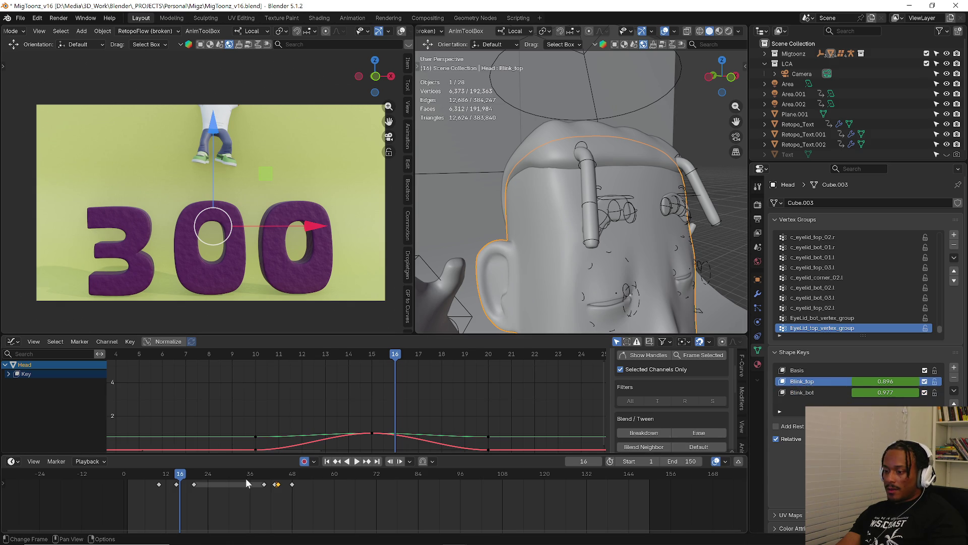
left_click_drag(255, 498, 308, 482)
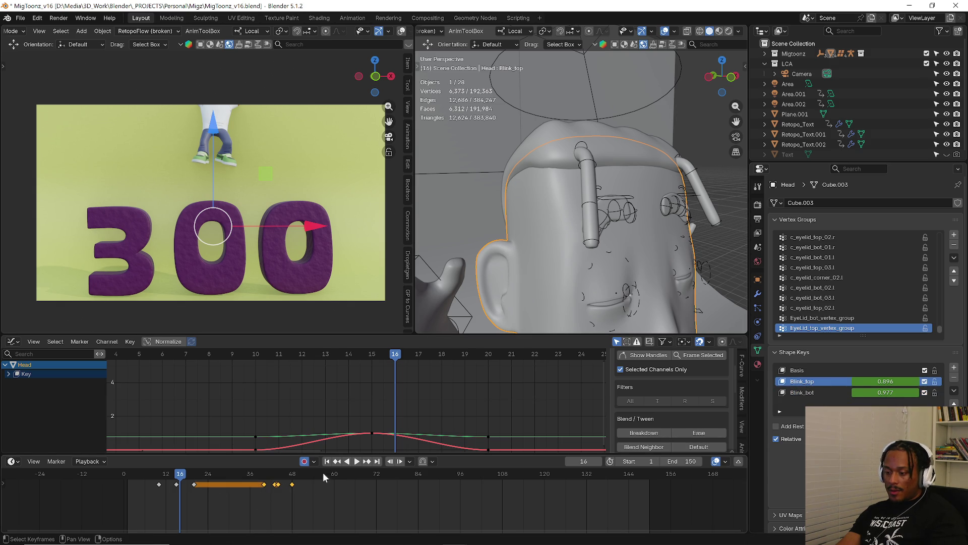
key("space")
mouse_move(370, 477)
left_mouse_down()
mouse_move(488, 475)
mouse_move(545, 487)
left_mouse_up()
key("ctrl+v")
key("space")
key("ctrl+v")
left_click(292, 484, "shift")
Play the animation from the first frames to check the repeated blinks.
left_click(264, 478)
key("space")
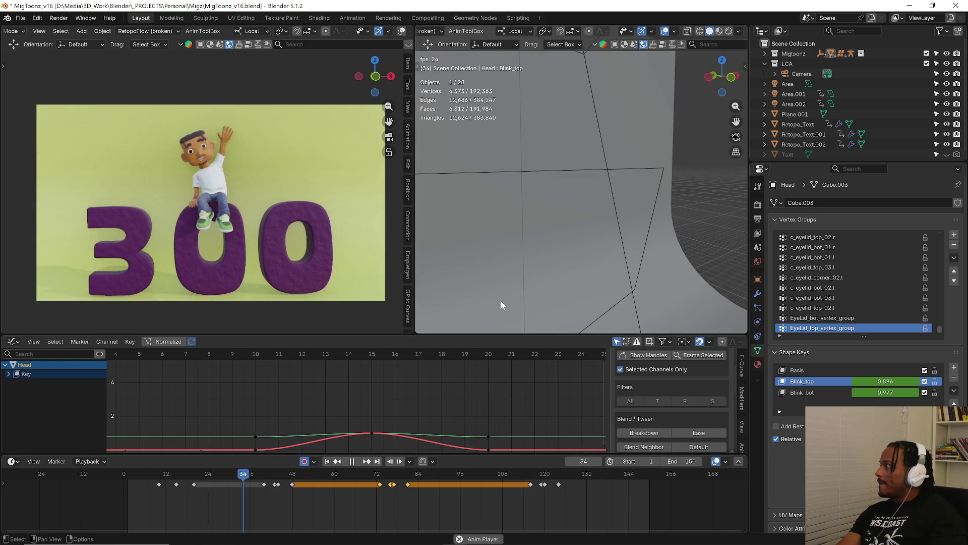
key("space")
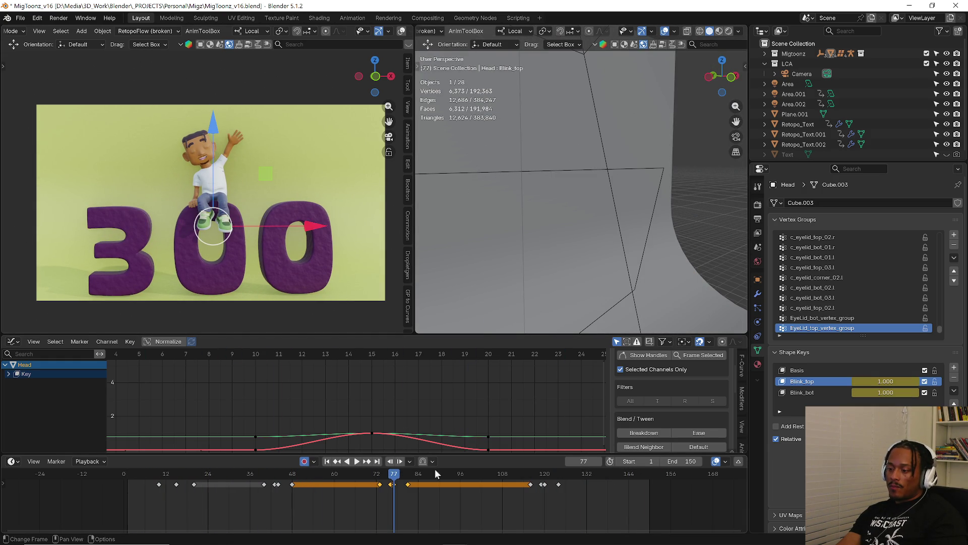
key("space")
left_click(161, 473)
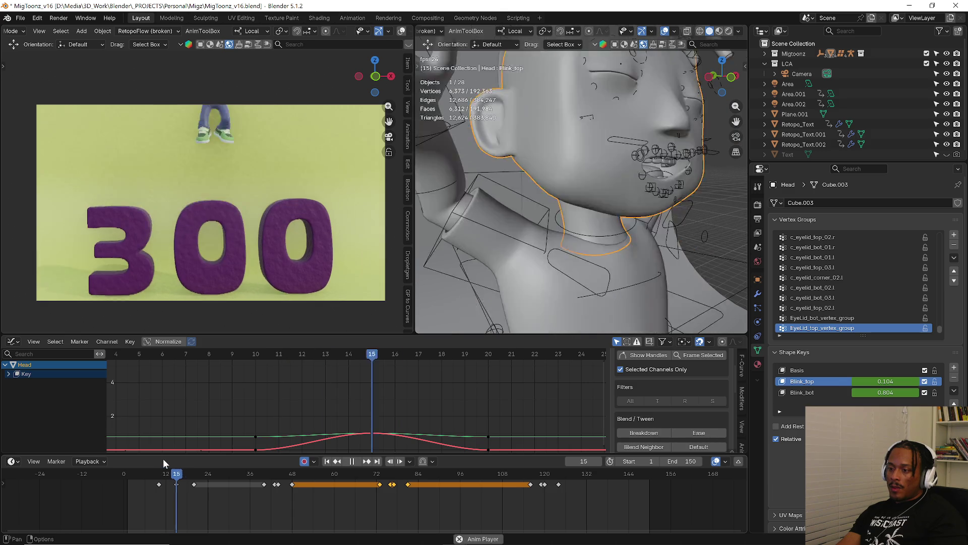
left_click(130, 472)
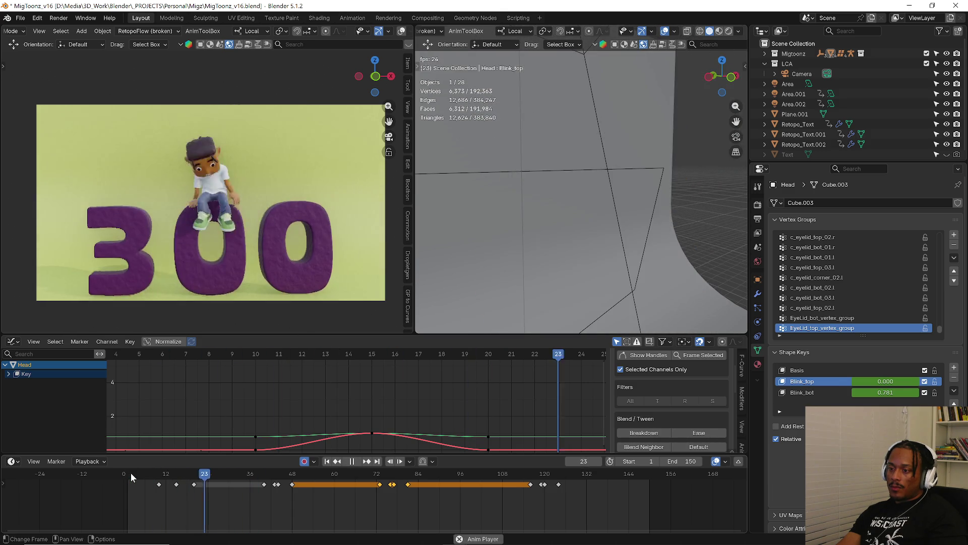
left_click(131, 474)
left_click(131, 473)
left_click(131, 474)
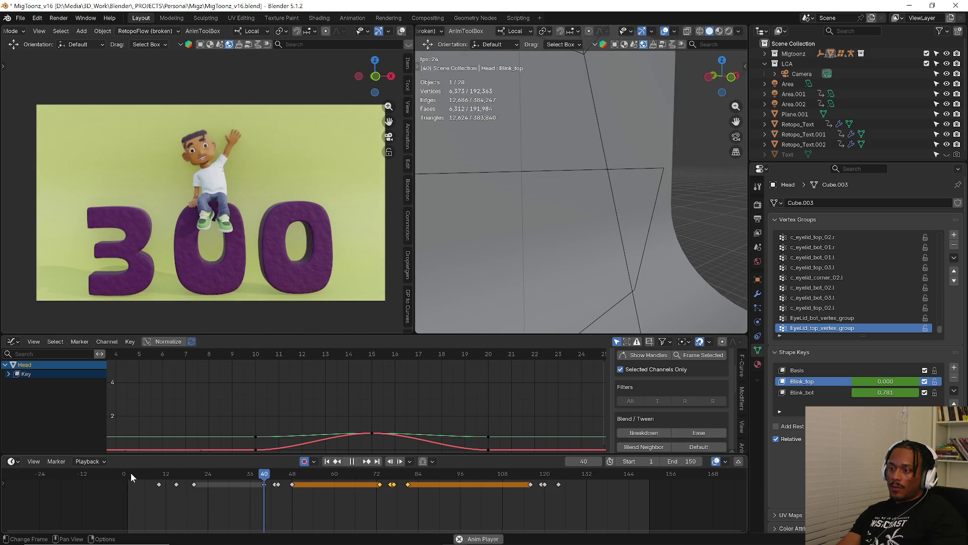
key("space")
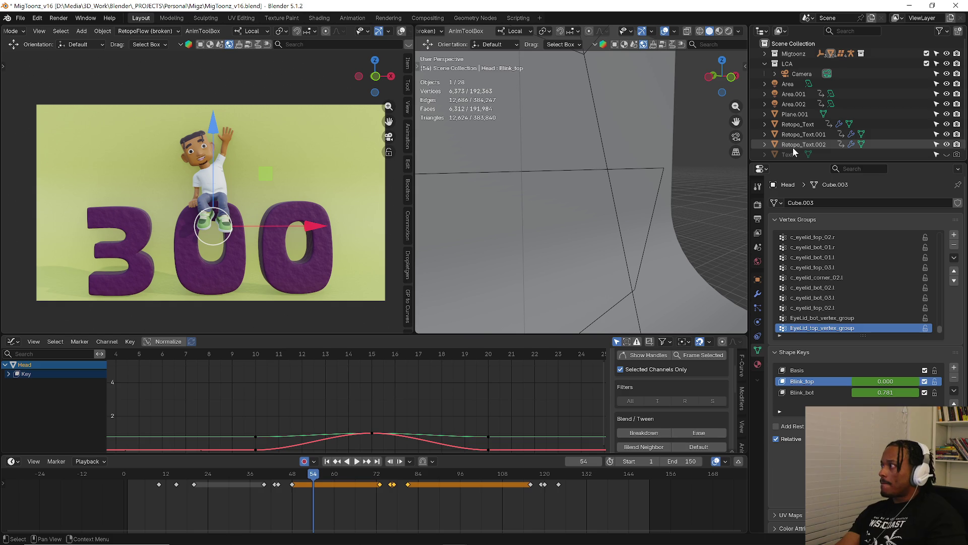